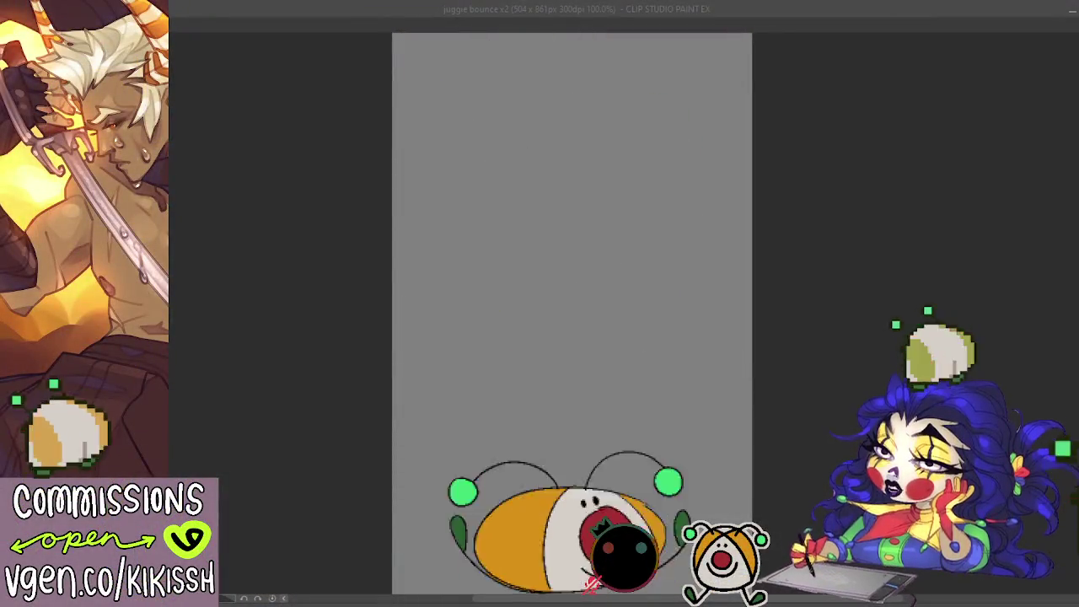
Step: Pause the bounce playback on the current frame, then bring up the juggie bounce document
key("ctrl+minus")
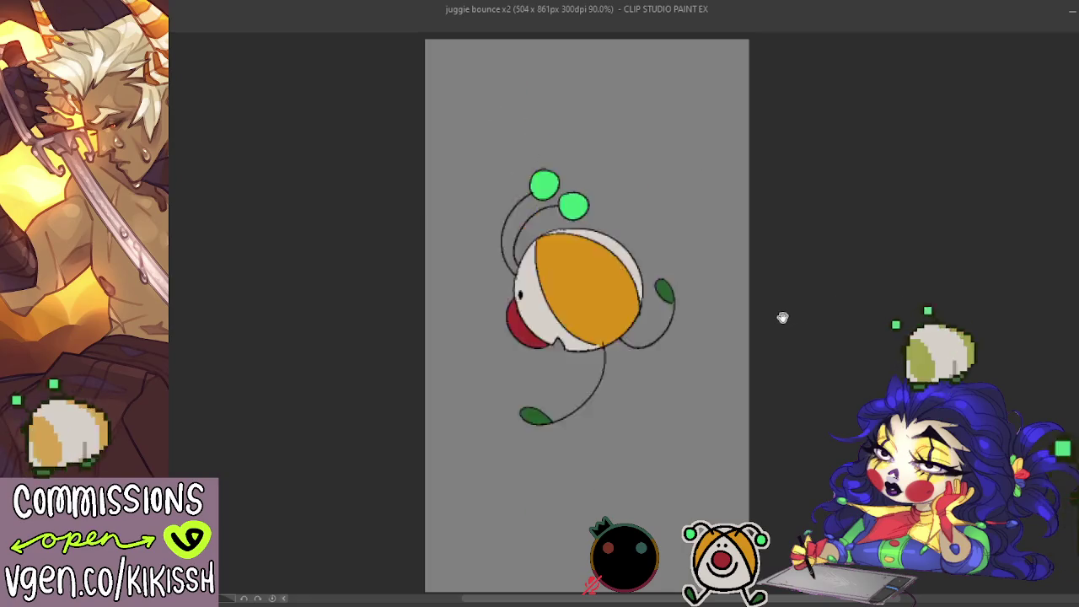
left_click_drag(809, 311, 684, 311)
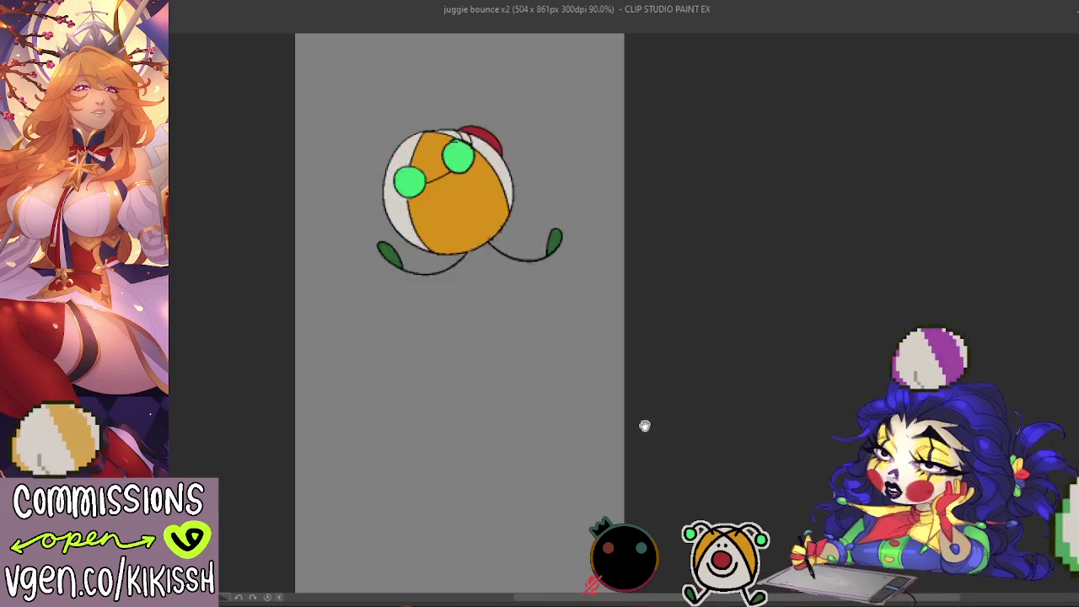
key("space")
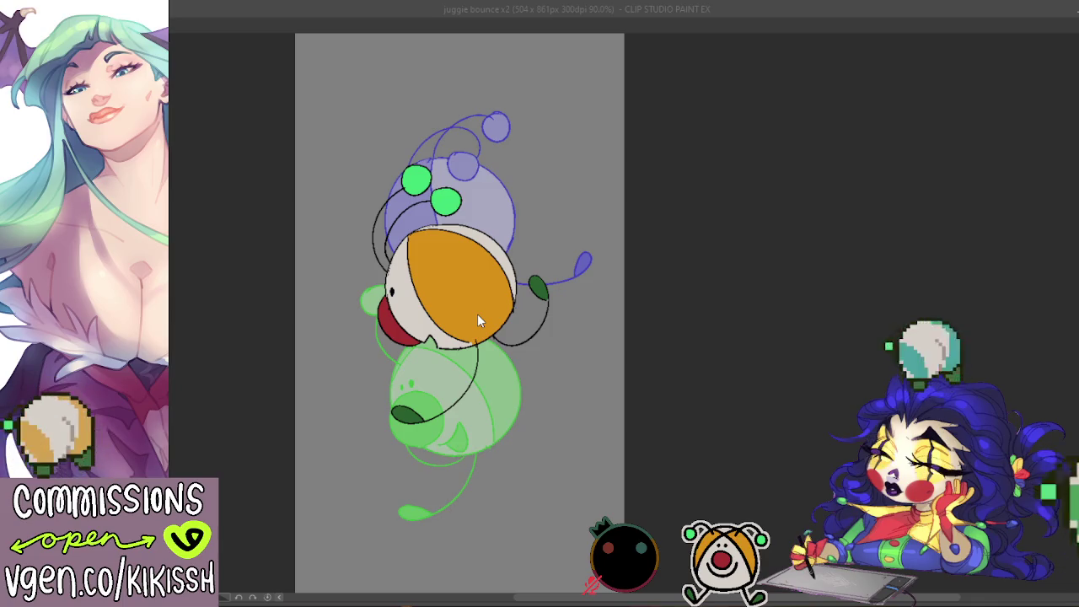
left_click(686, 236)
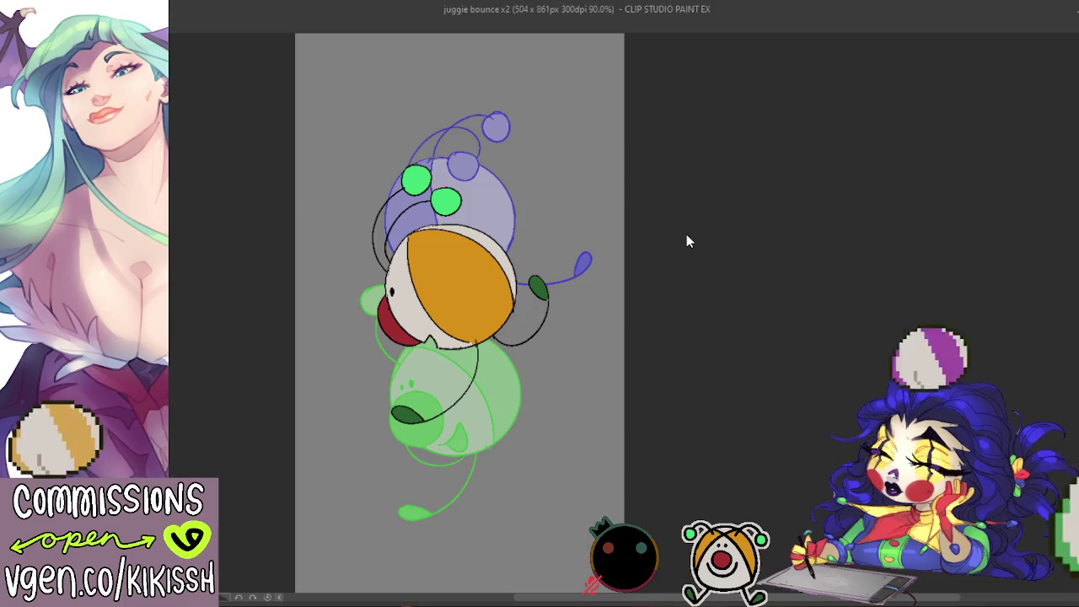
key("ctrl+Tab")
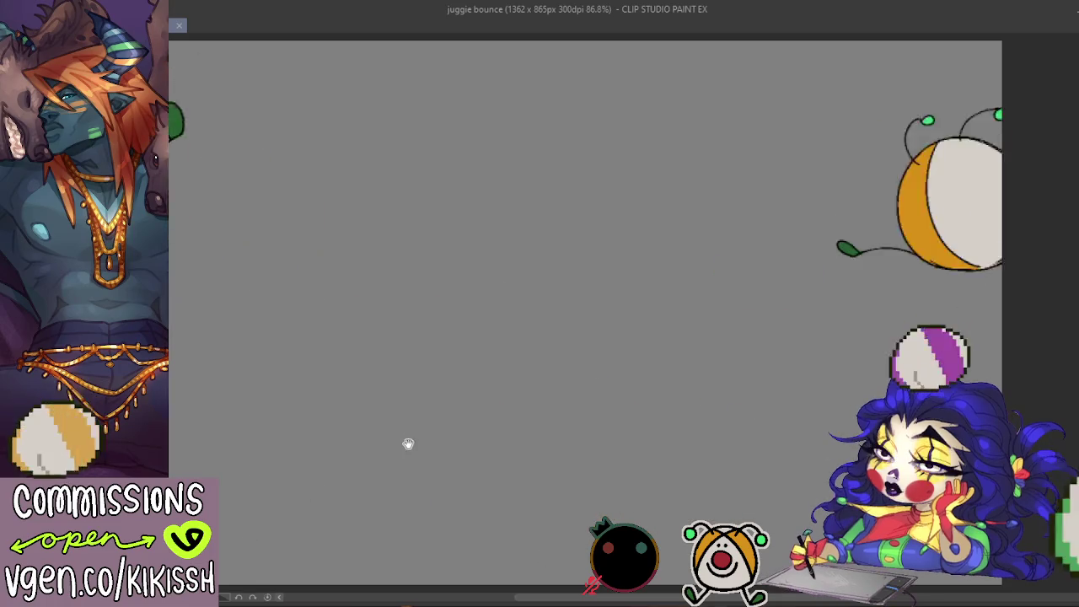
Step: Look around the juggie bounce canvas, then switch over to the chibiki dance sketch
scroll(408, 444, "down", 2)
scroll(424, 441, "up", 1)
mouse_move(424, 441)
left_mouse_down()
mouse_move(486, 436)
mouse_move(501, 416)
mouse_move(487, 409)
left_mouse_up()
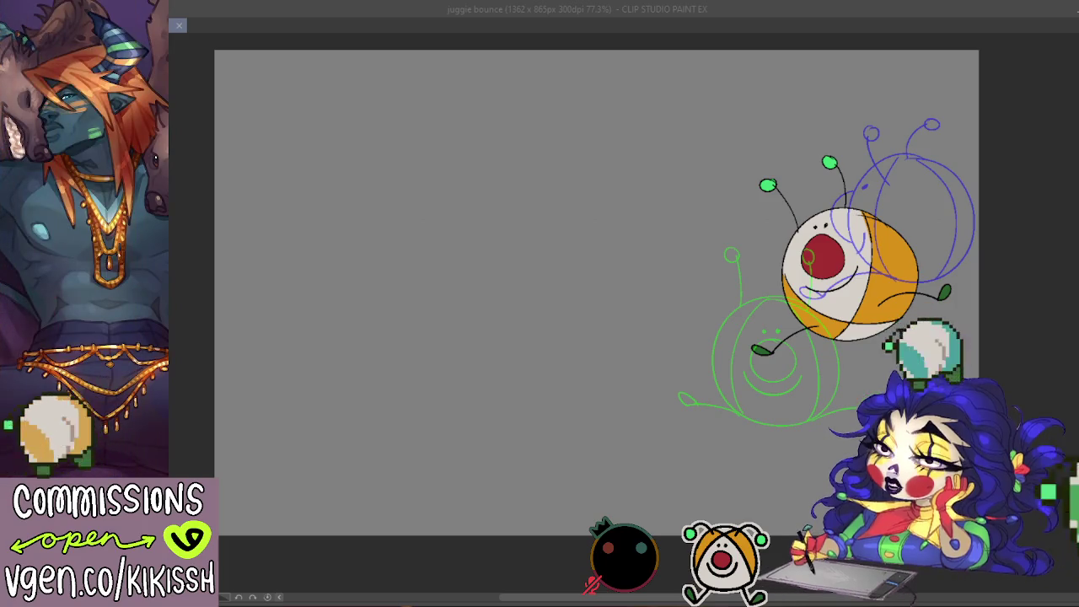
key("alt+Tab")
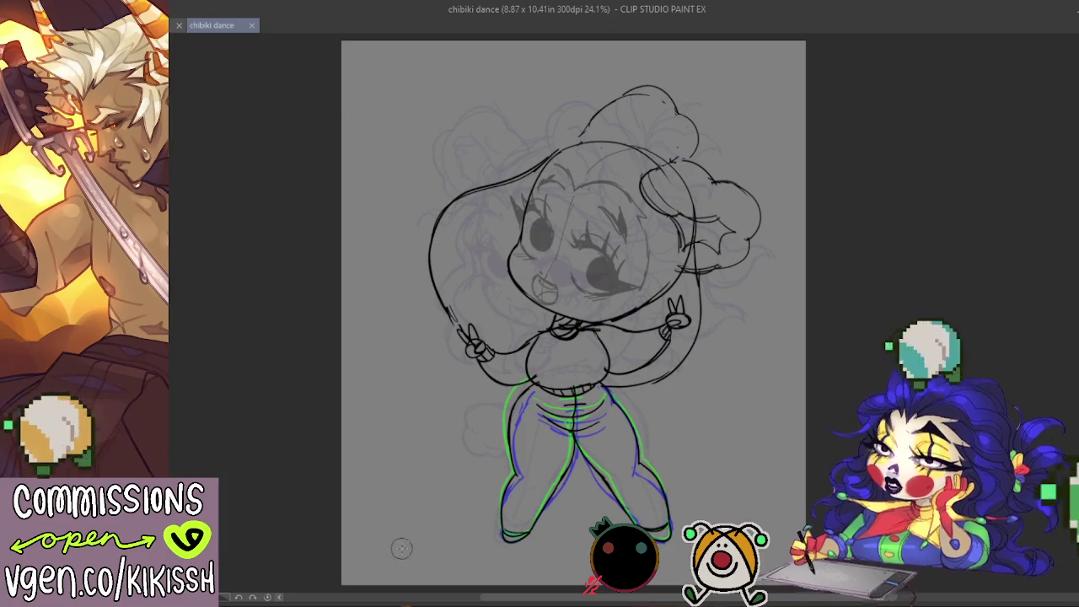
Step: Pan the canvas left and right to bring the peace-sign pose into view
left_click_drag(542, 498, 380, 505)
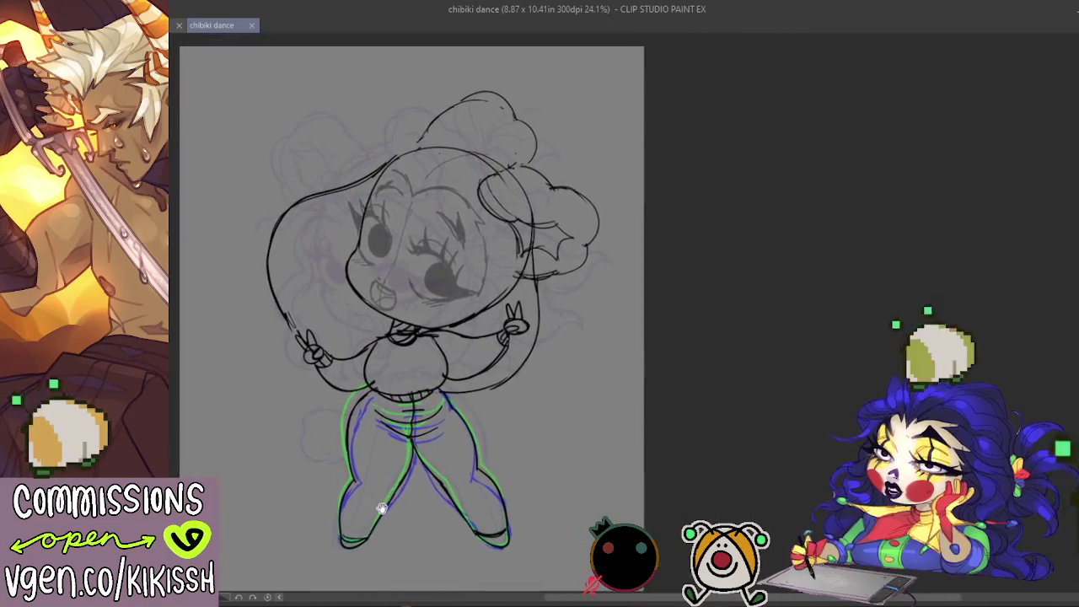
mouse_move(481, 458)
left_mouse_down()
mouse_move(601, 445)
mouse_move(601, 455)
left_mouse_up()
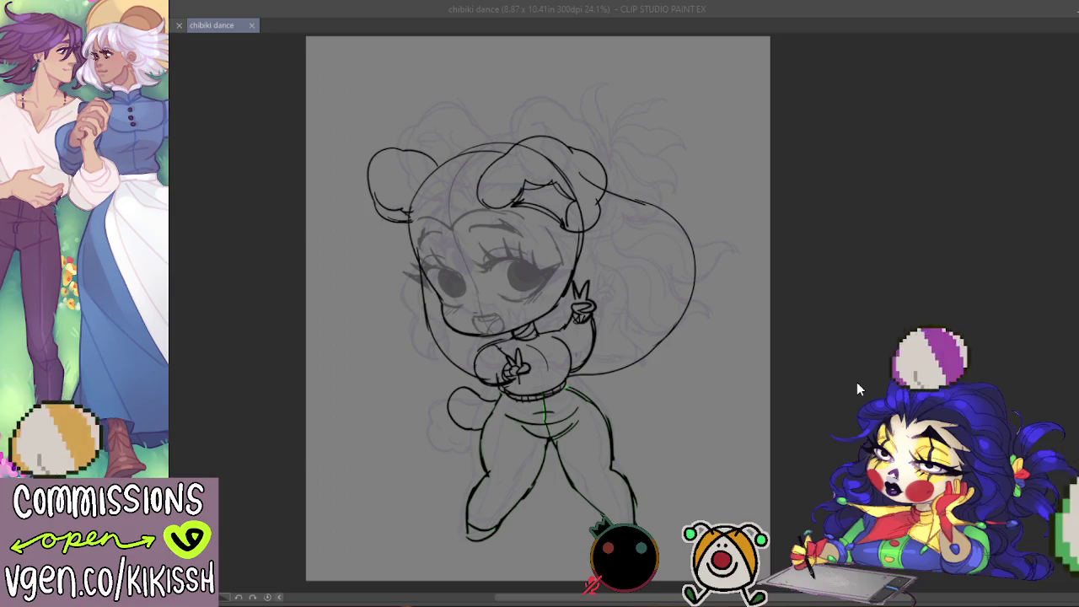
left_click(785, 396)
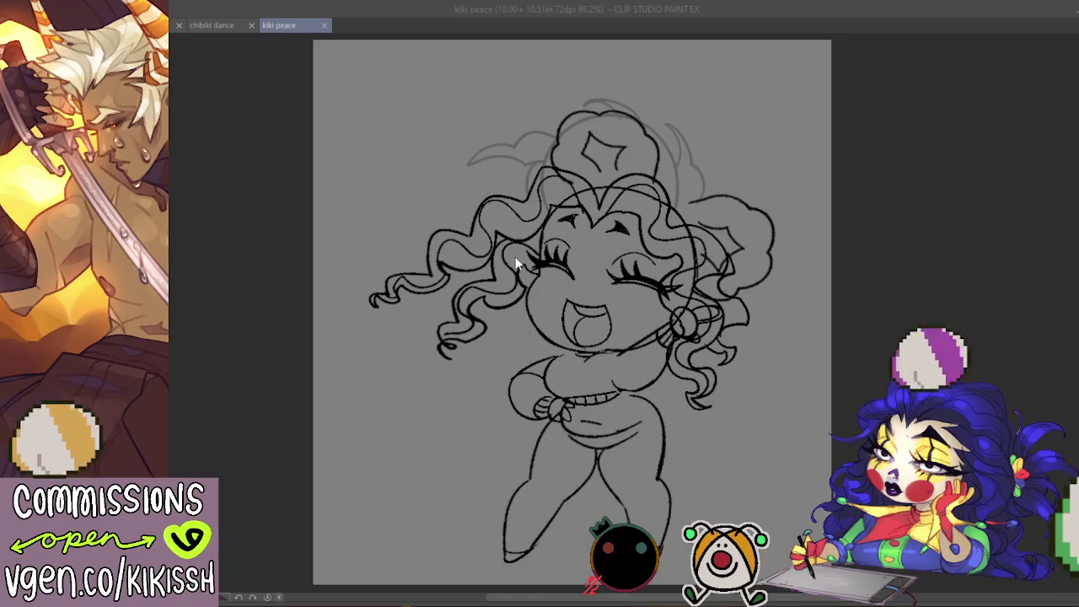
Step: Refocus the drawing window and close the calico eyes document
left_click(396, 437)
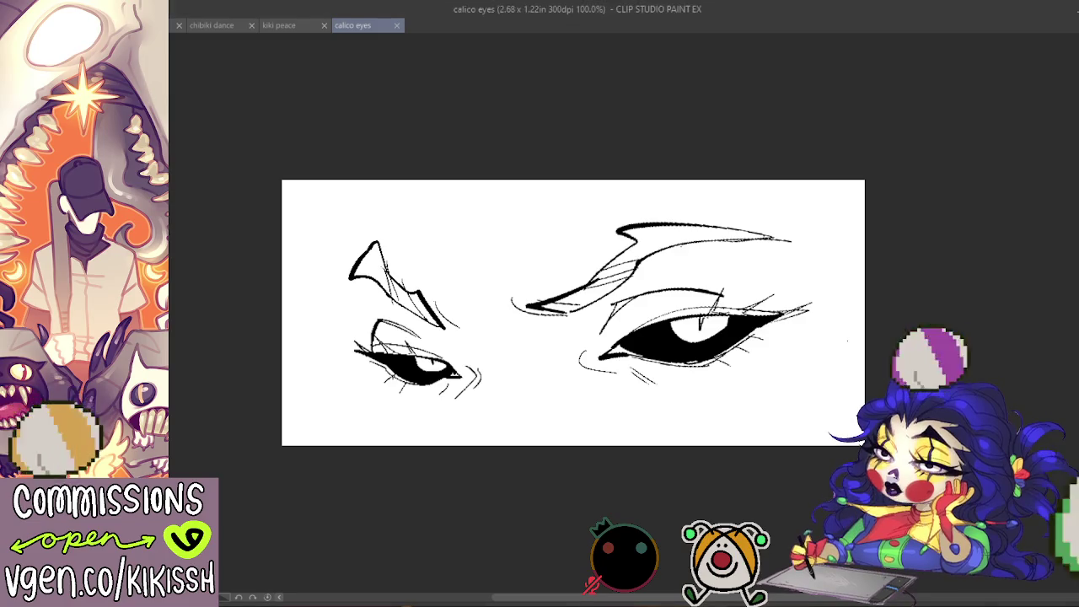
left_click(396, 25)
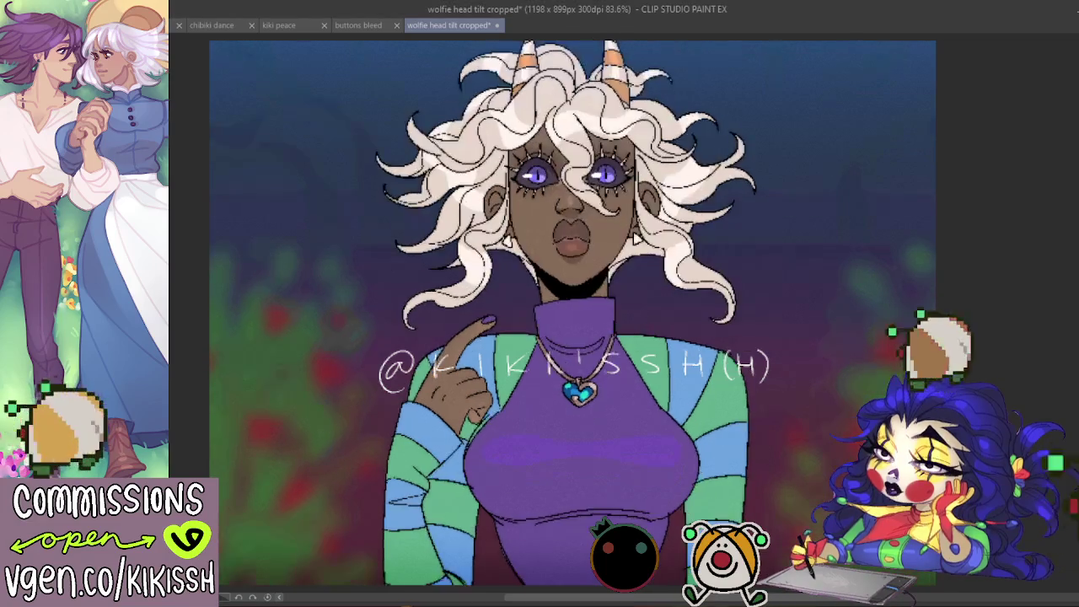
Step: Flip through the buttons bleed, kiki peace and chibiki dance documents
left_click(358, 26)
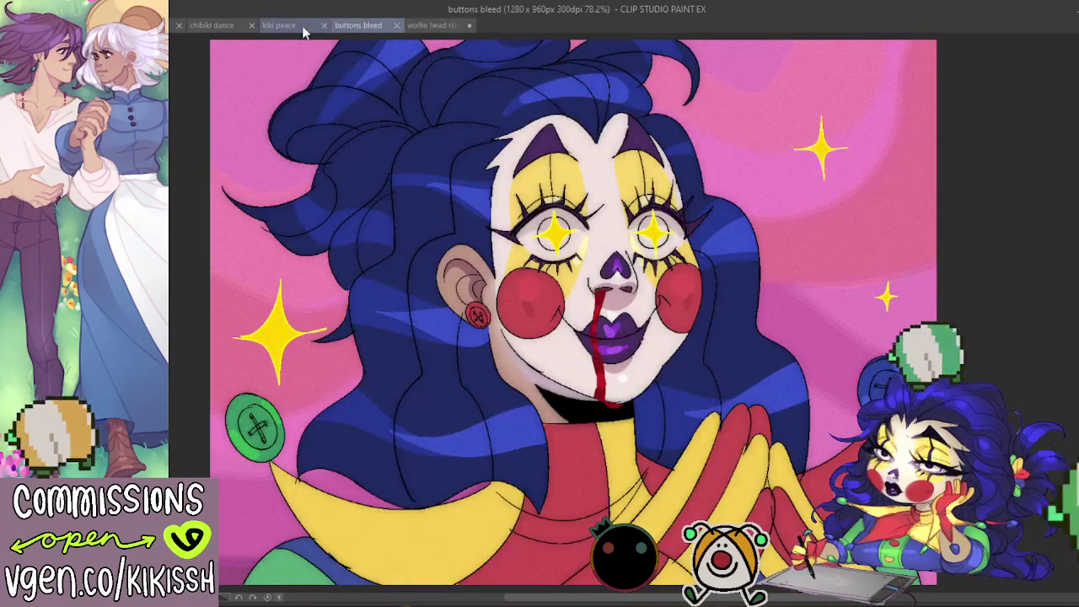
left_click(278, 26)
left_click(210, 26)
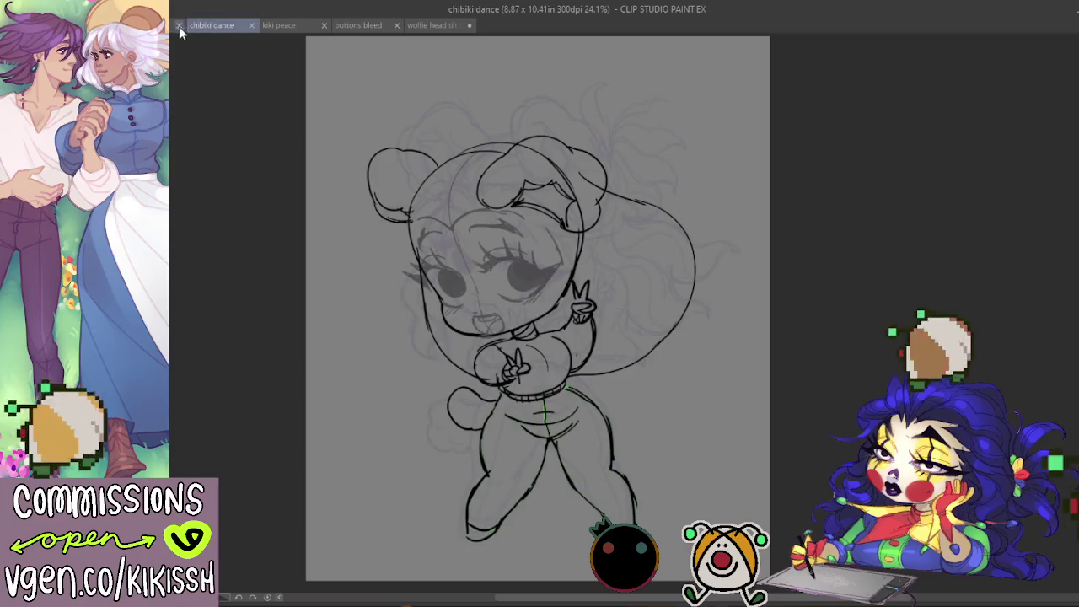
Step: Play the juggie bounce x2 animation, then return to the chibiki dance sketch
key("ctrl+shift+Tab")
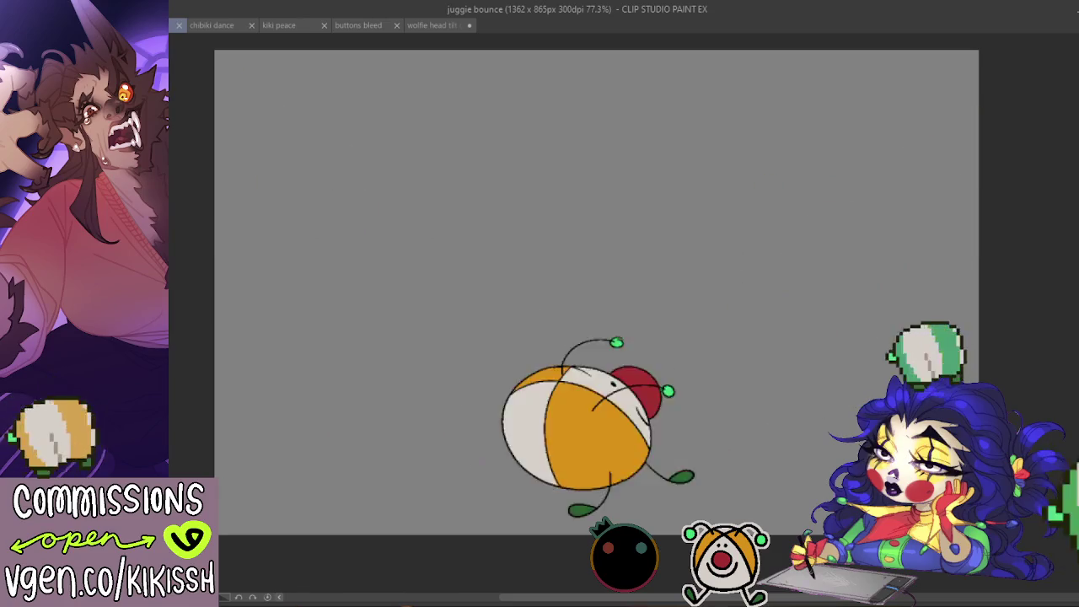
key("ctrl+Tab")
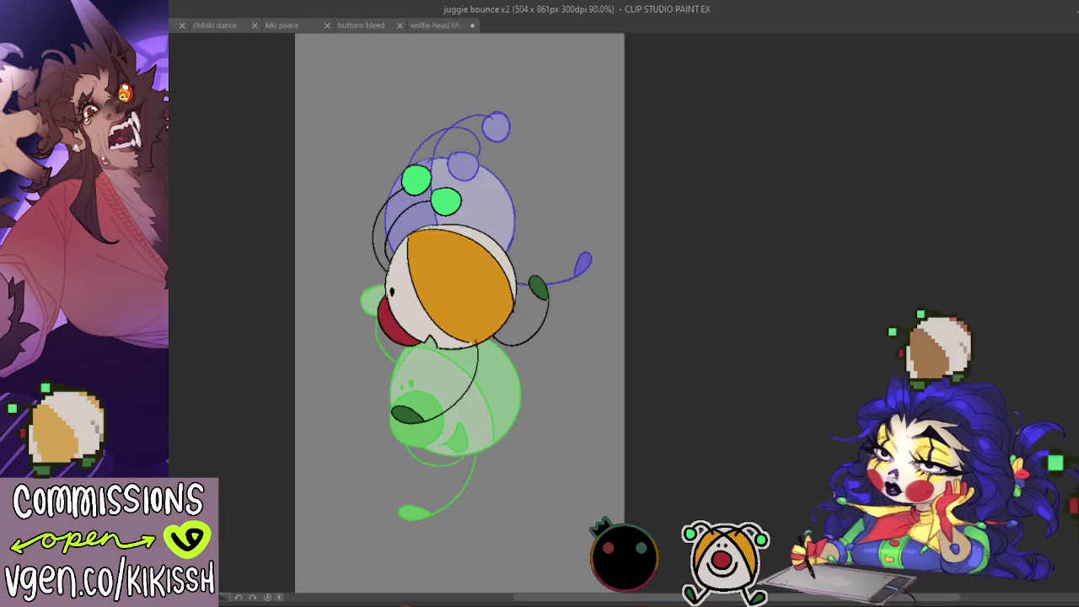
key("space")
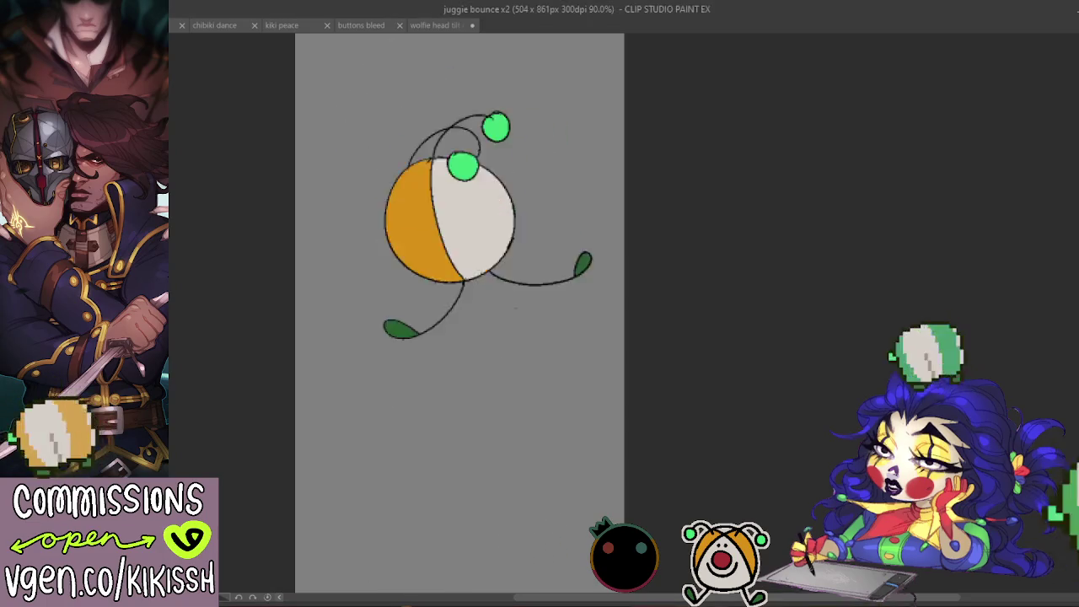
key("ctrl+shift+Tab")
key("ctrl+shift+Tab")
key("ctrl+shift+Tab")
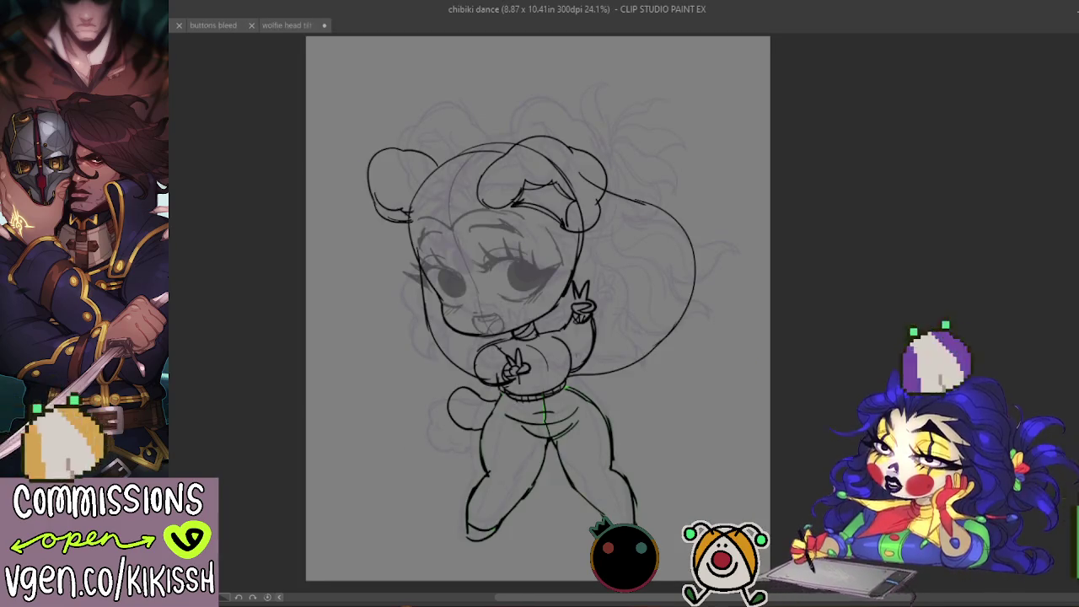
key("ctrl+shift+Tab")
key("ctrl+shift+Tab")
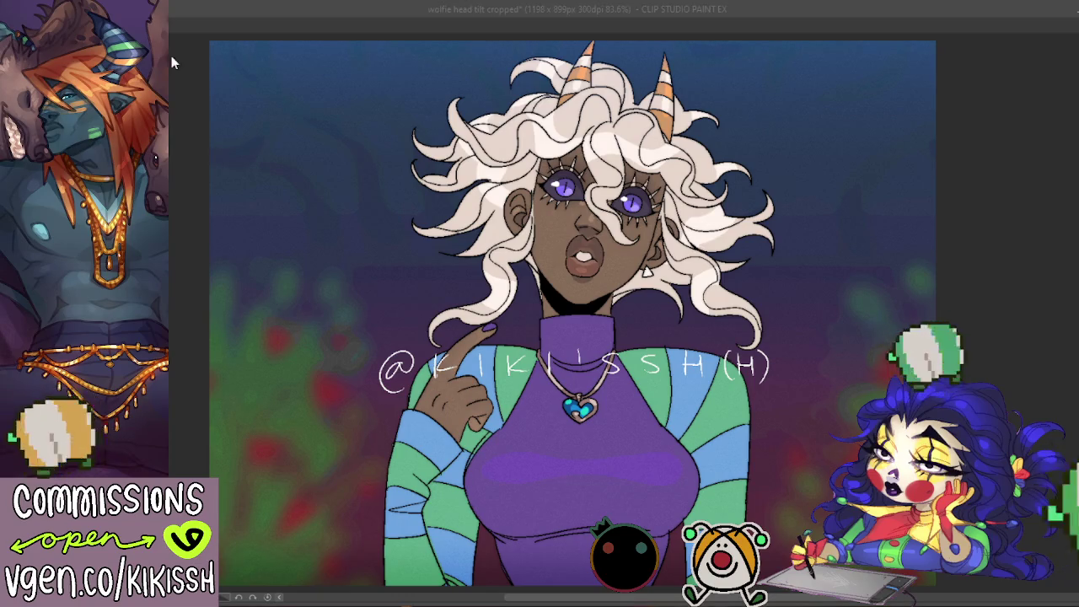
Step: Cycle past the haman and wolfie head tilt cropped artworks to the blank Illustration canvas
left_click(612, 253)
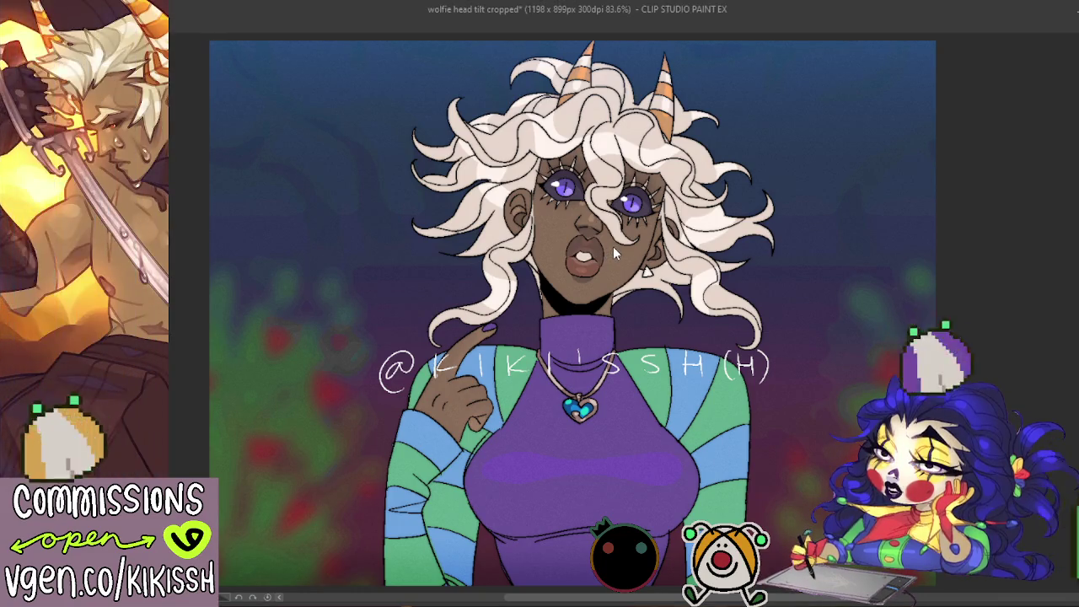
key("ctrl+Tab")
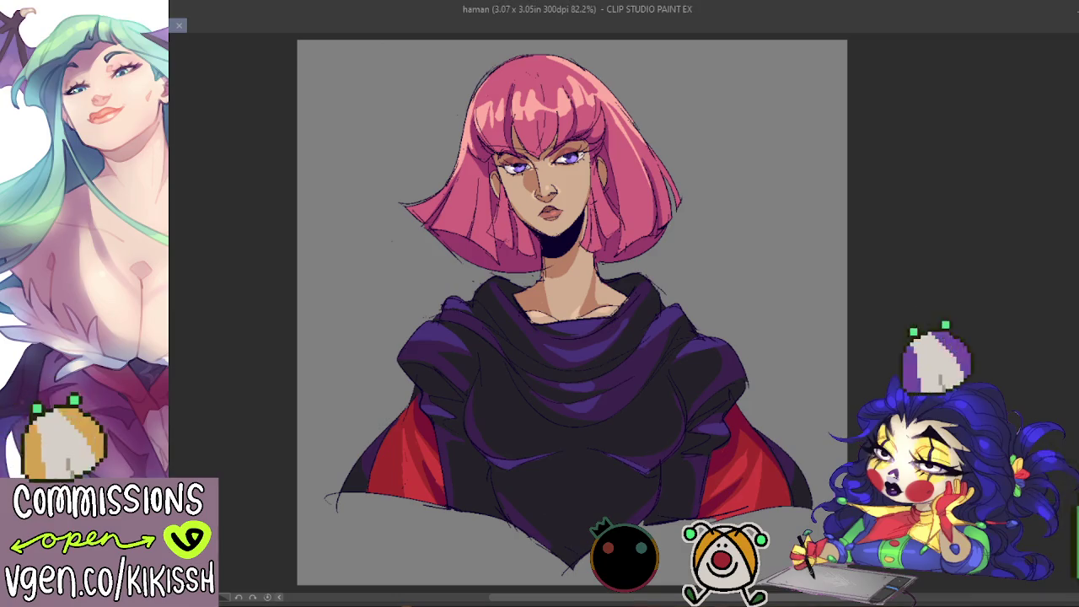
key("ctrl+Tab")
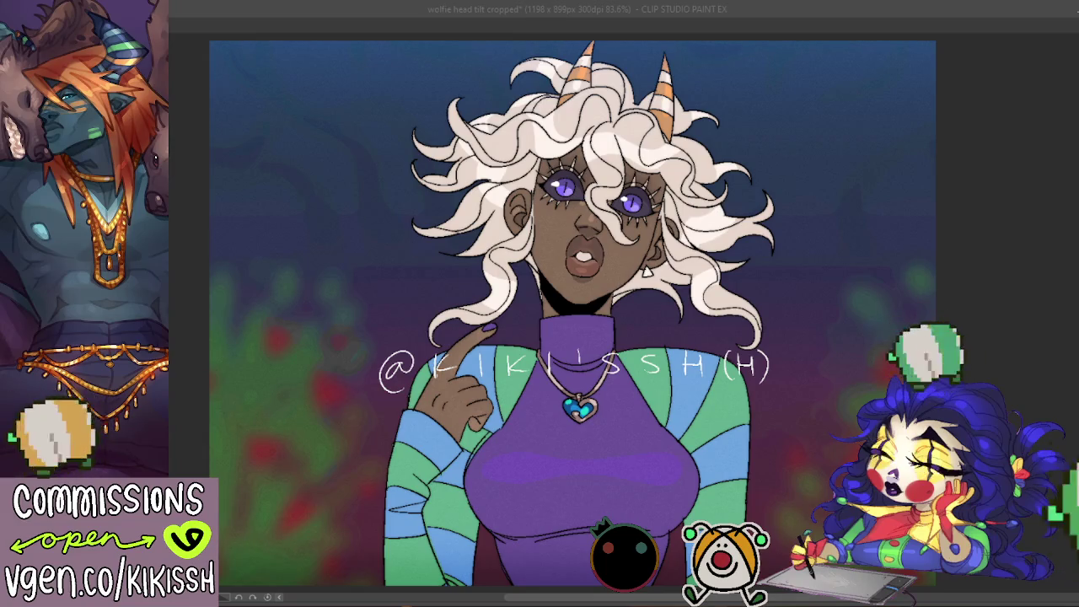
left_click(182, 168)
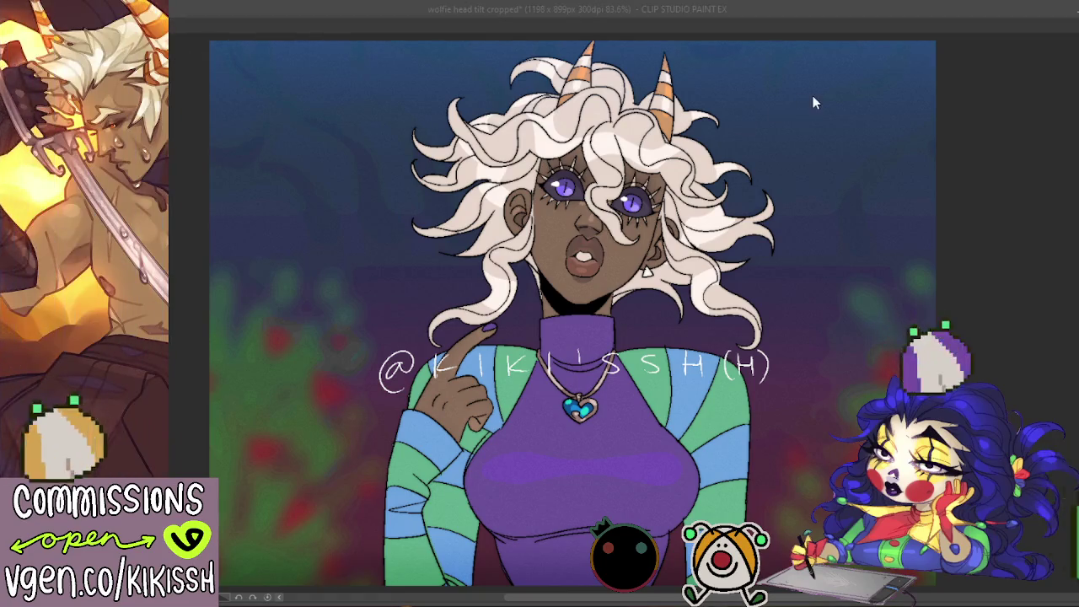
left_click(160, 25)
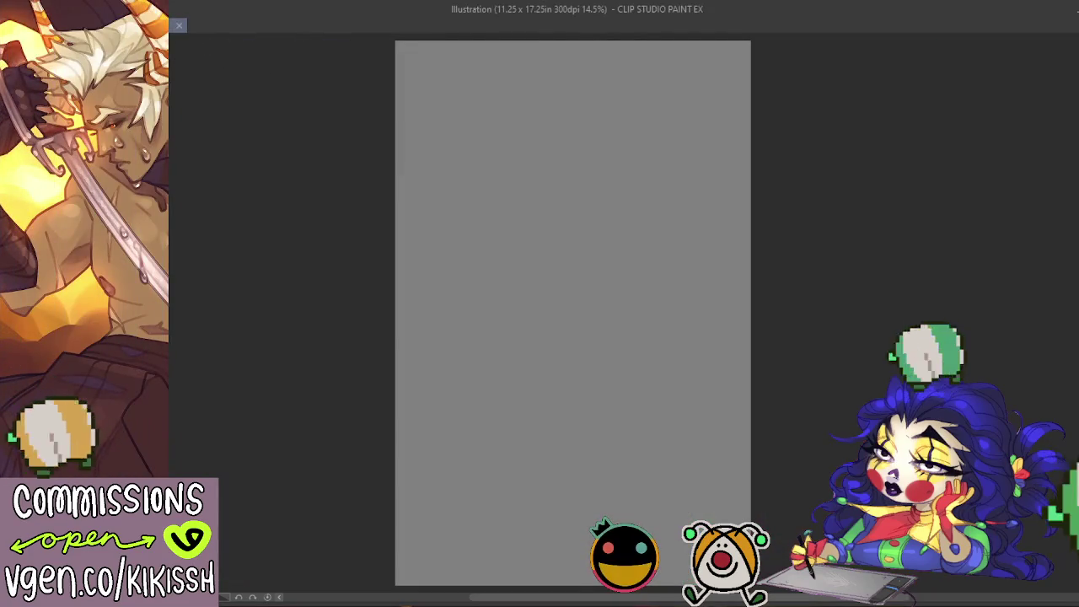
Step: Show the Illustration document at 100% actual size and rough in a first body circle
left_click(207, 25)
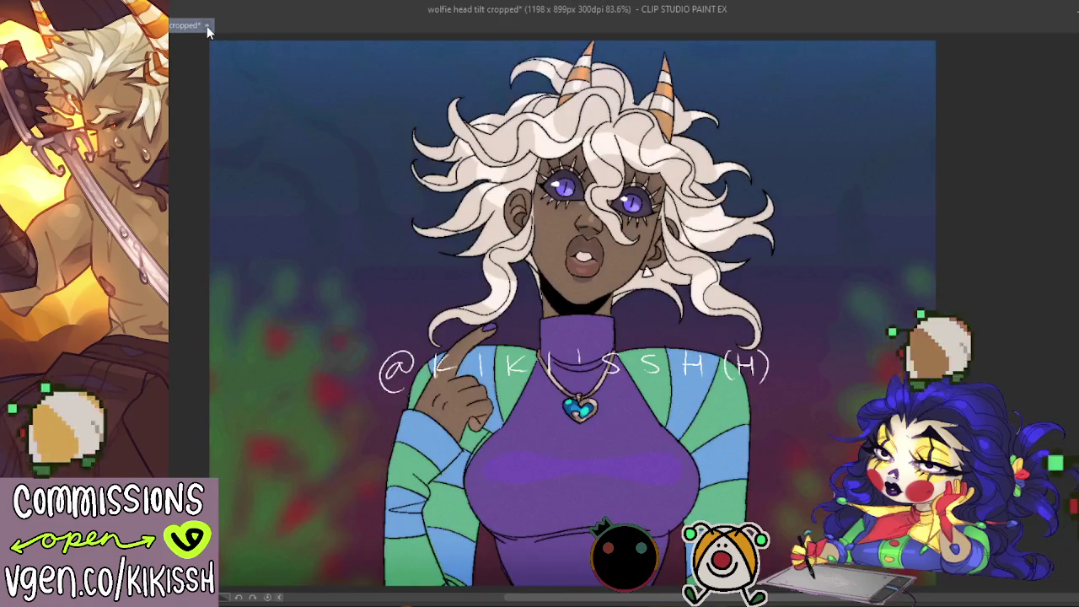
key("ctrl+Tab")
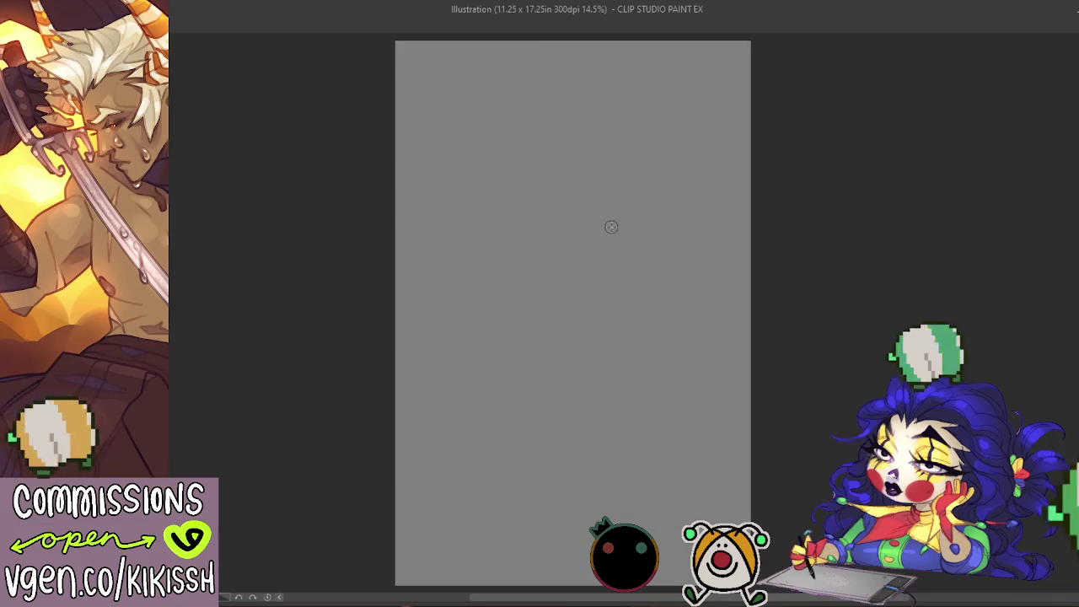
key("ctrl+alt+0")
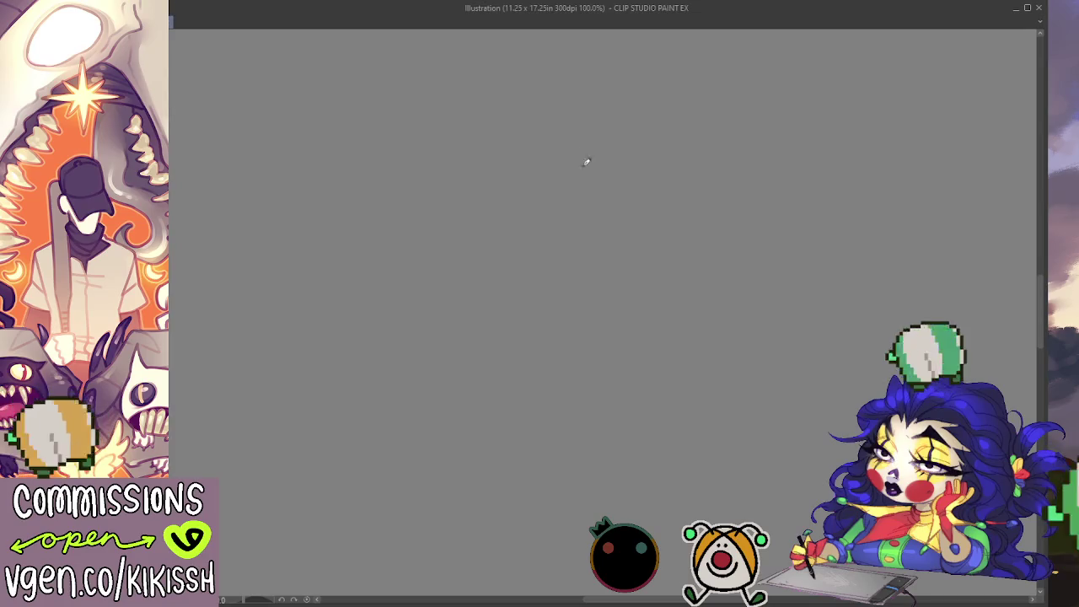
mouse_move(615, 168)
left_mouse_down()
mouse_move(578, 158)
mouse_move(590, 137)
left_mouse_up()
Step: Sketch the big body circle and inner face circle, undoing and redrawing attempts
key("ctrl+z")
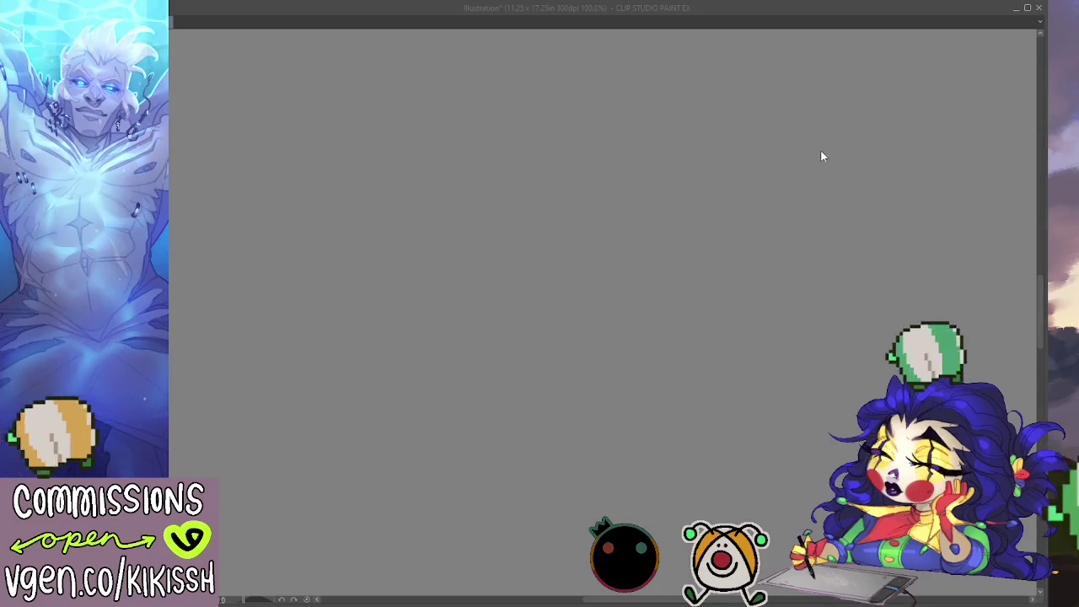
mouse_move(602, 152)
left_mouse_down()
mouse_move(634, 171)
mouse_move(491, 222)
mouse_move(585, 171)
mouse_move(581, 322)
left_mouse_up()
key("ctrl+z")
key("ctrl+z")
key("ctrl+z")
mouse_move(640, 217)
left_mouse_down()
mouse_move(551, 312)
mouse_move(588, 193)
mouse_move(621, 312)
mouse_move(593, 189)
left_mouse_up()
key("ctrl+z")
mouse_move(597, 238)
left_mouse_down()
mouse_move(551, 277)
mouse_move(593, 226)
mouse_move(573, 231)
mouse_move(607, 231)
mouse_move(578, 233)
left_mouse_up()
key("ctrl+z")
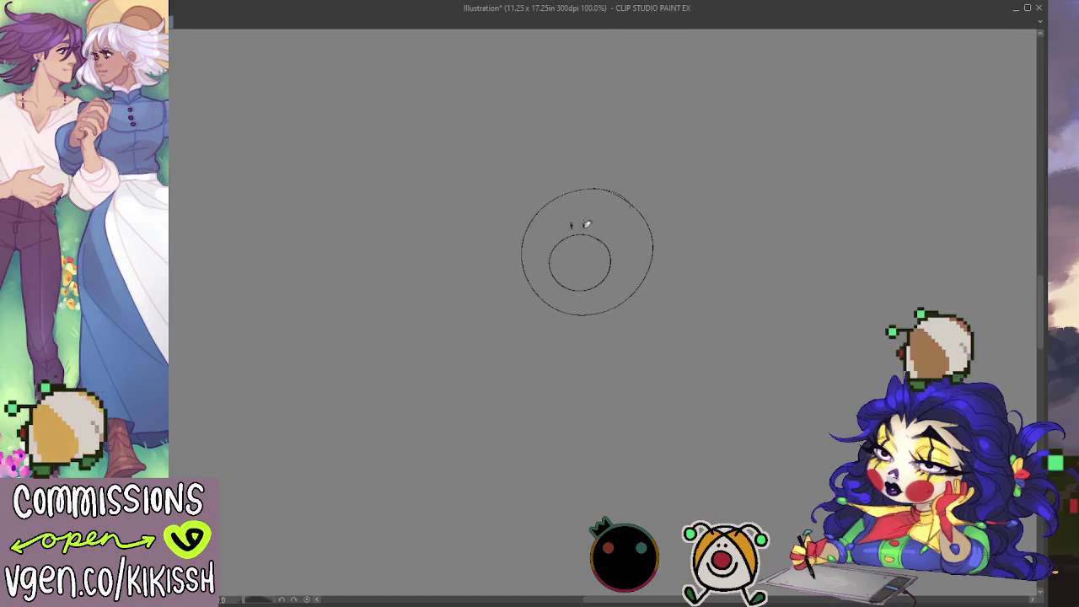
left_click_drag(576, 293, 600, 290)
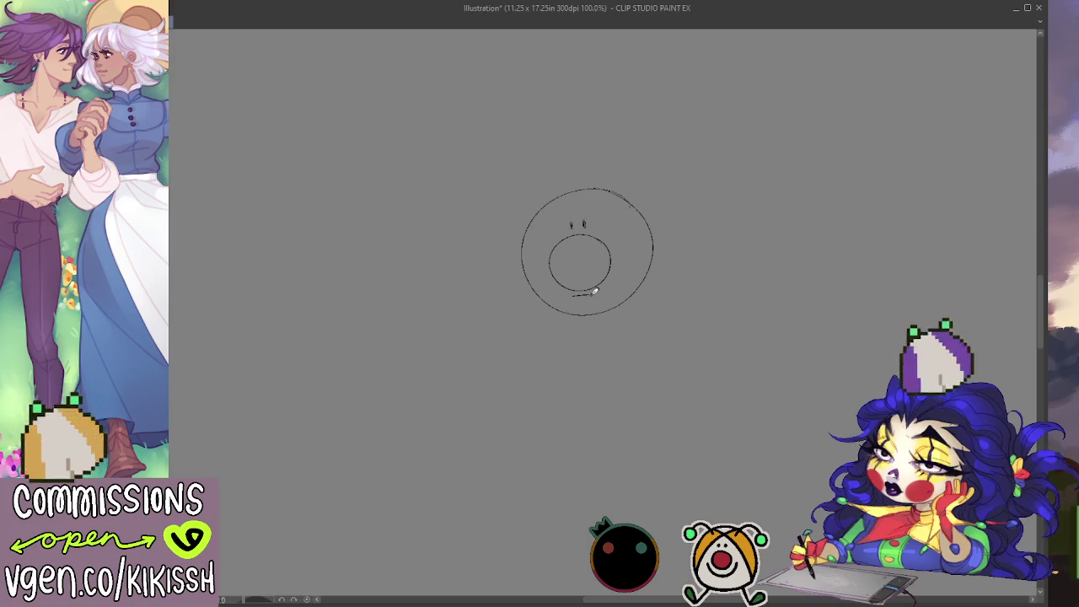
key("ctrl+z")
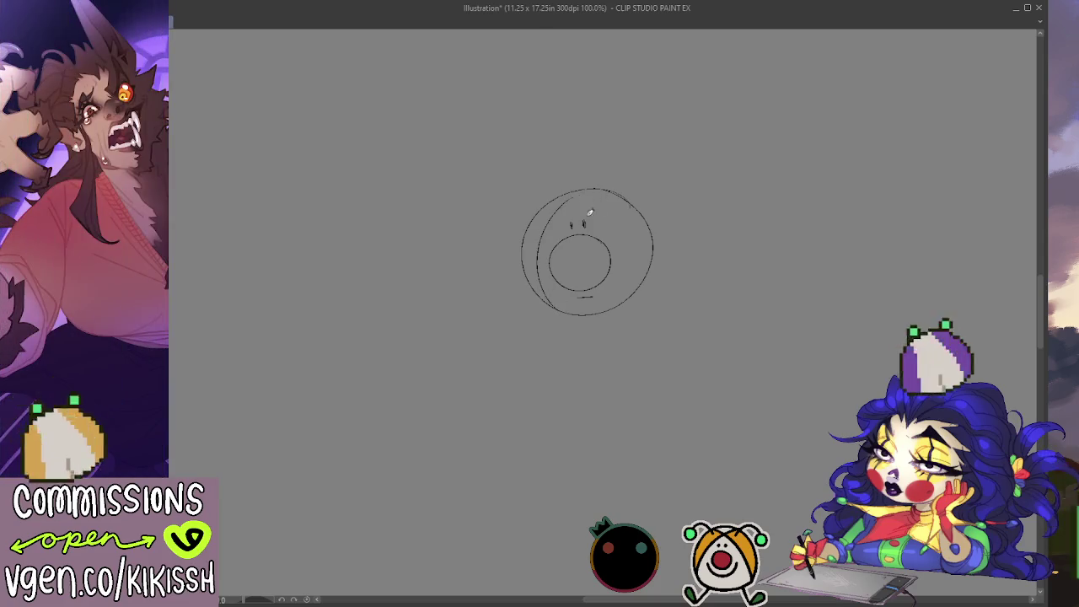
Step: Draw curved contour lines along the body's left and right sides
mouse_move(554, 199)
left_mouse_down()
mouse_move(537, 274)
mouse_move(559, 314)
left_mouse_up()
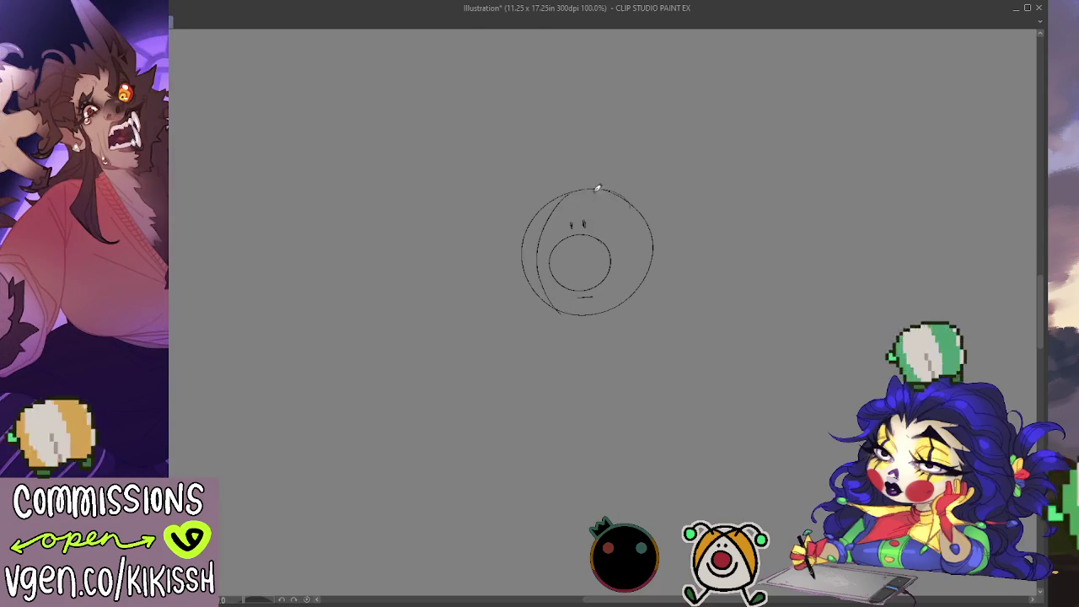
mouse_move(625, 234)
left_mouse_down()
mouse_move(612, 305)
mouse_move(599, 182)
left_mouse_up()
key("ctrl+z")
key("ctrl+z")
key("ctrl+z")
mouse_move(622, 307)
left_mouse_down()
mouse_move(593, 183)
mouse_move(518, 144)
mouse_move(505, 152)
mouse_move(524, 142)
left_mouse_up()
key("ctrl+z")
Step: Add two ball-tipped antennae on top of the body, retrying the left stalk
mouse_move(607, 116)
left_mouse_down()
mouse_move(589, 110)
mouse_move(608, 145)
mouse_move(612, 196)
left_mouse_up()
left_click_drag(527, 157, 542, 190)
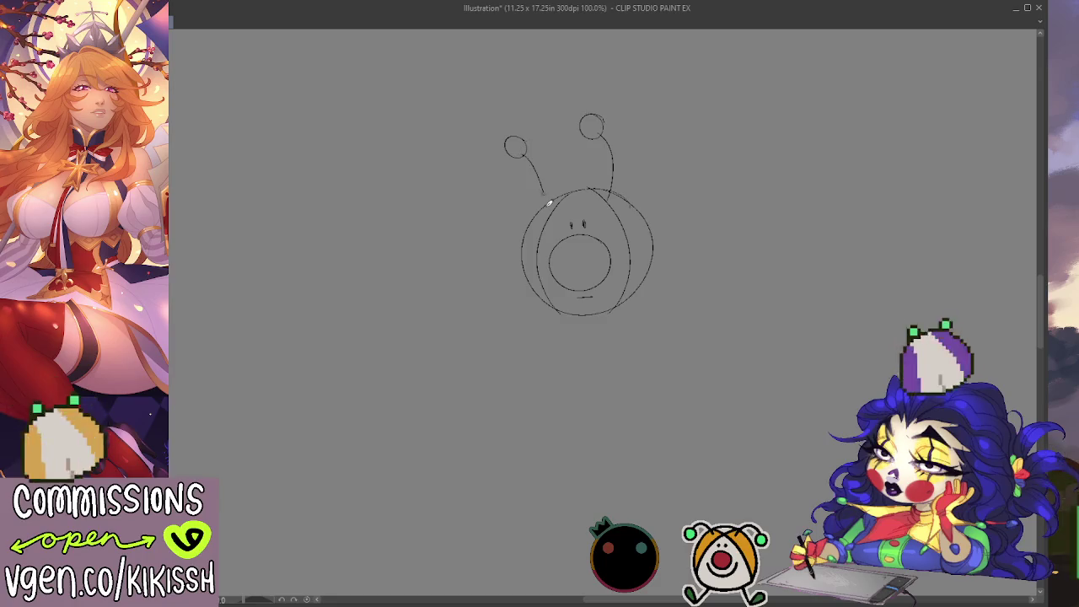
key("ctrl+z")
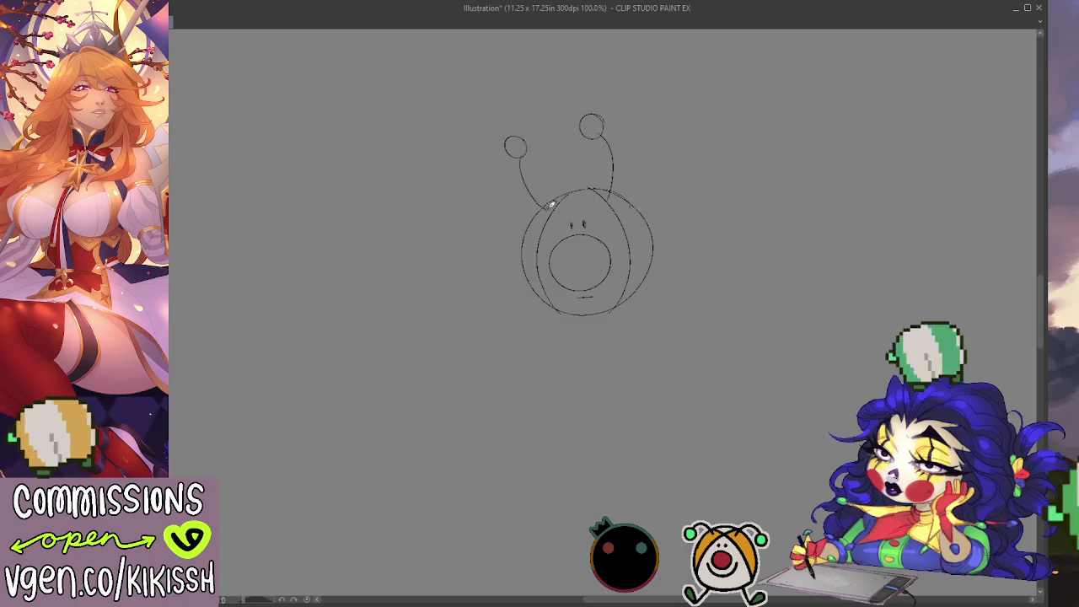
key("ctrl+z")
left_click_drag(528, 150, 566, 193)
key("ctrl+z")
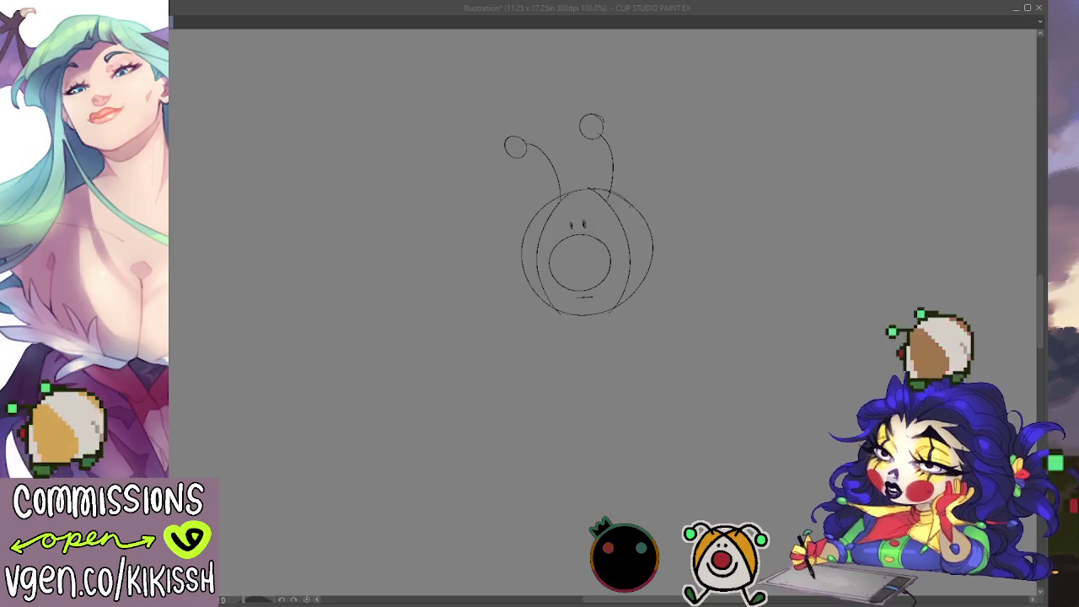
Step: Draw a leg with an oval foot below the body, retrying several lengths
key("alt+Tab")
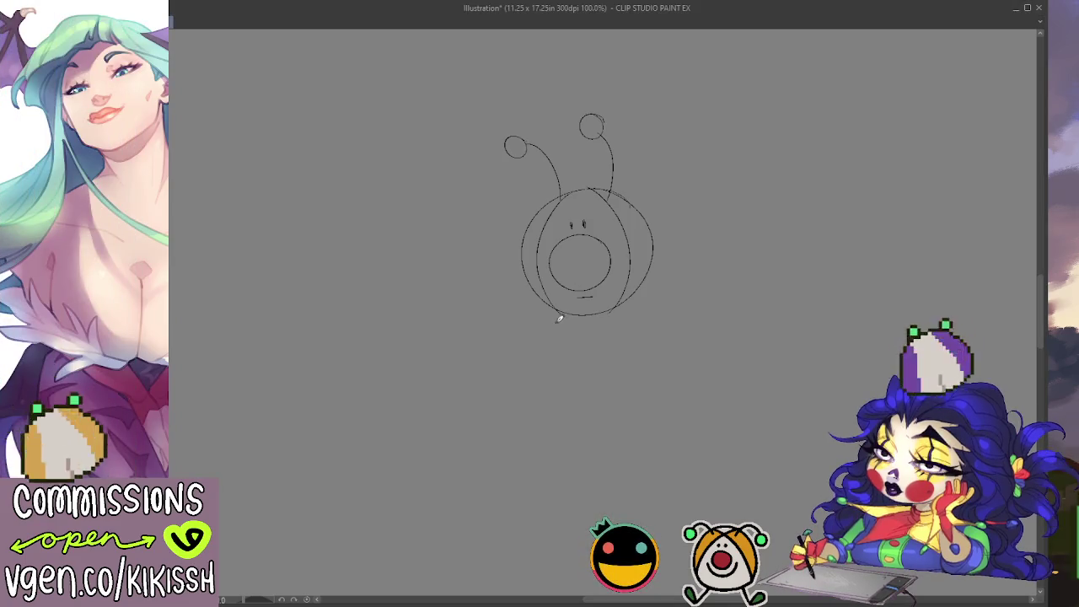
left_click_drag(566, 314, 578, 381)
key("ctrl+z")
left_click_drag(566, 312, 581, 383)
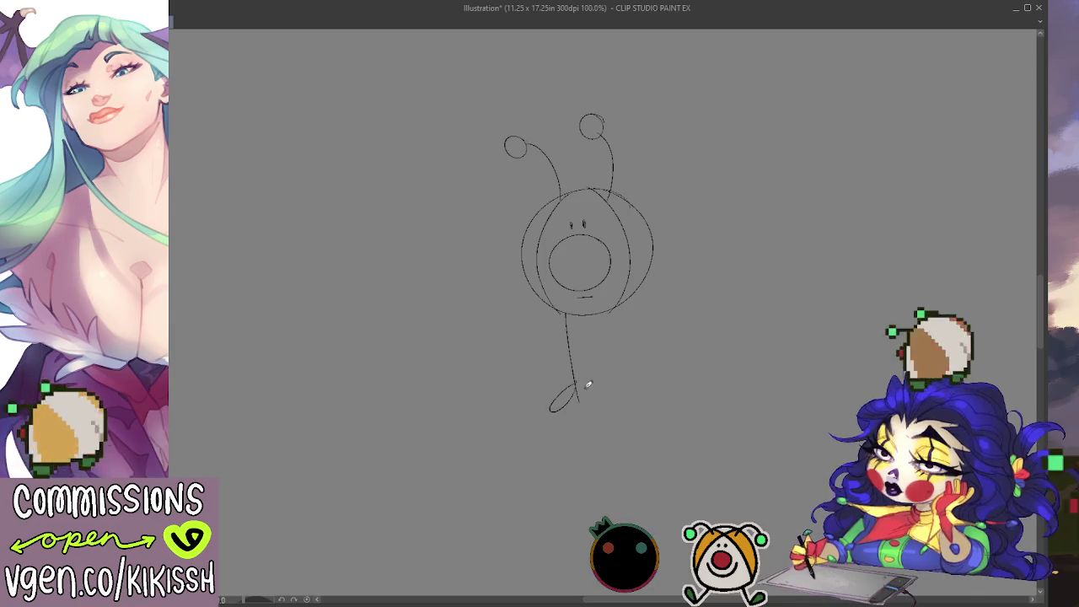
key("ctrl+z")
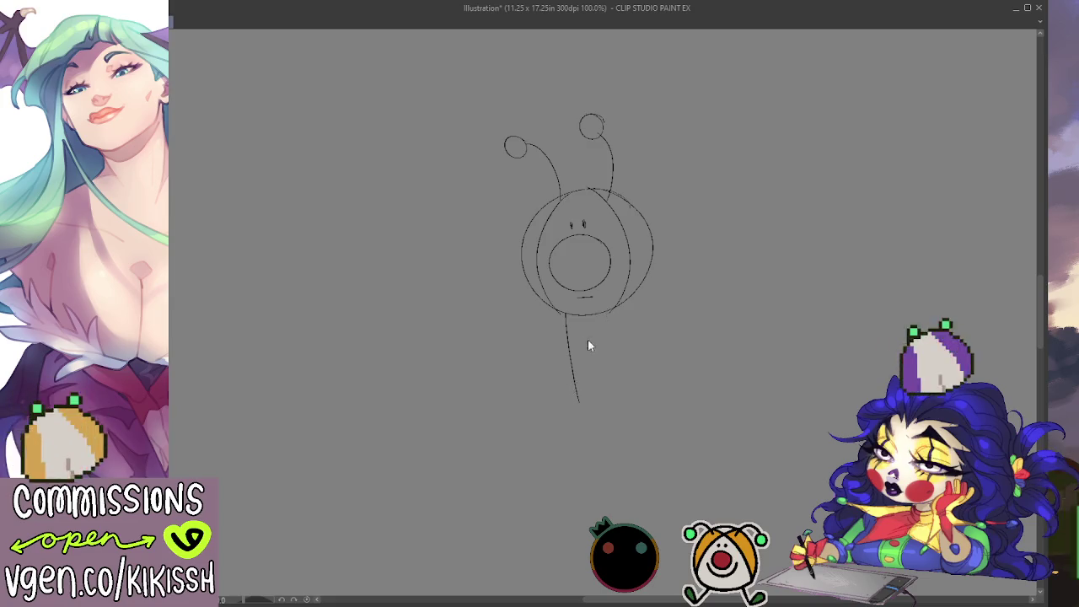
key("ctrl+z")
left_click_drag(564, 313, 572, 353)
key("ctrl+z")
left_click_drag(566, 314, 571, 375)
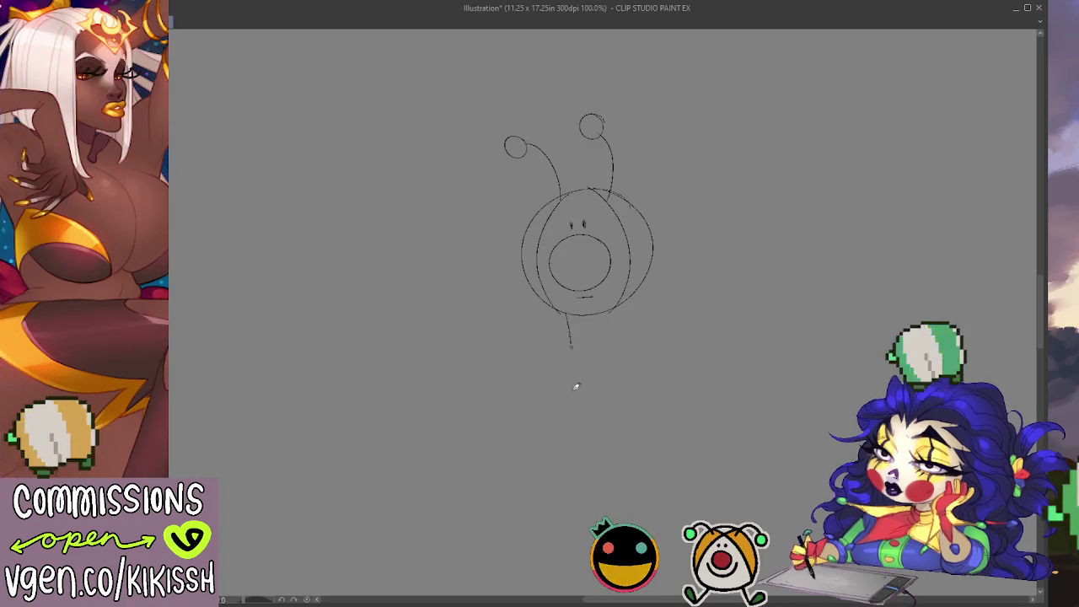
Step: Draw splayed down-left and down-right curved legs ending in oval feet
mouse_move(605, 310)
left_mouse_down()
mouse_move(614, 385)
mouse_move(615, 358)
left_mouse_up()
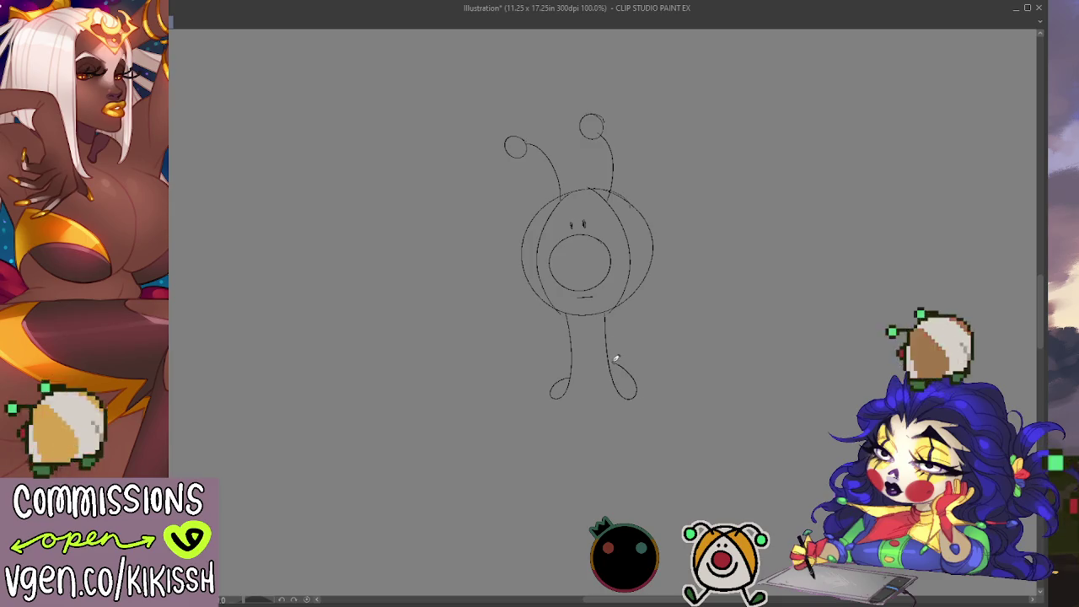
key("ctrl+z")
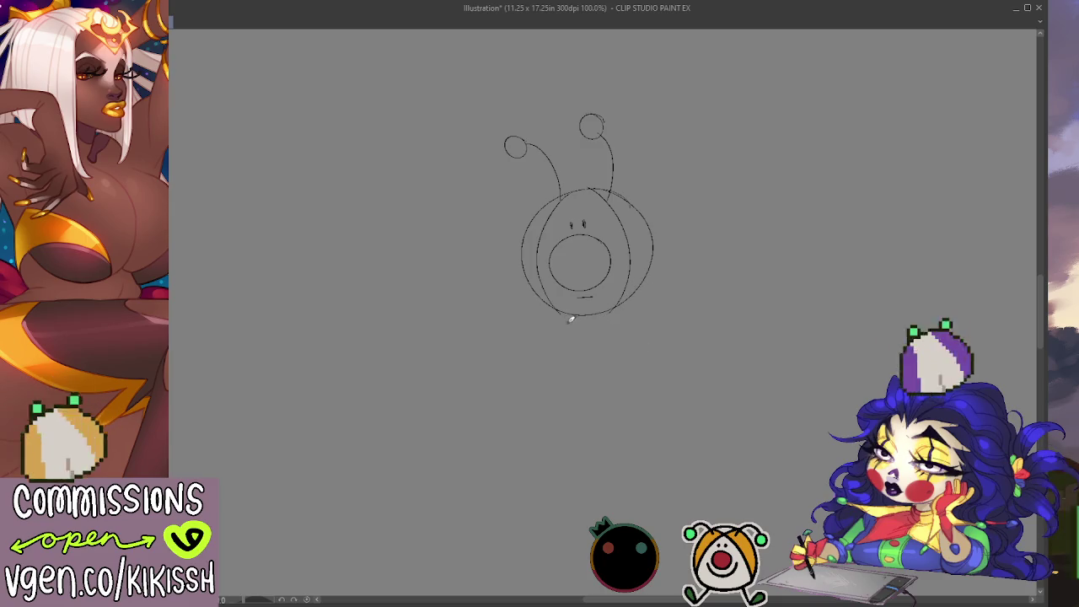
mouse_move(561, 311)
left_mouse_down()
mouse_move(469, 337)
mouse_move(501, 341)
left_mouse_up()
key("ctrl+z")
mouse_move(561, 314)
left_mouse_down()
mouse_move(489, 326)
mouse_move(516, 334)
left_mouse_up()
mouse_move(614, 303)
left_mouse_down()
mouse_move(621, 318)
mouse_move(696, 331)
mouse_move(663, 344)
left_mouse_up()
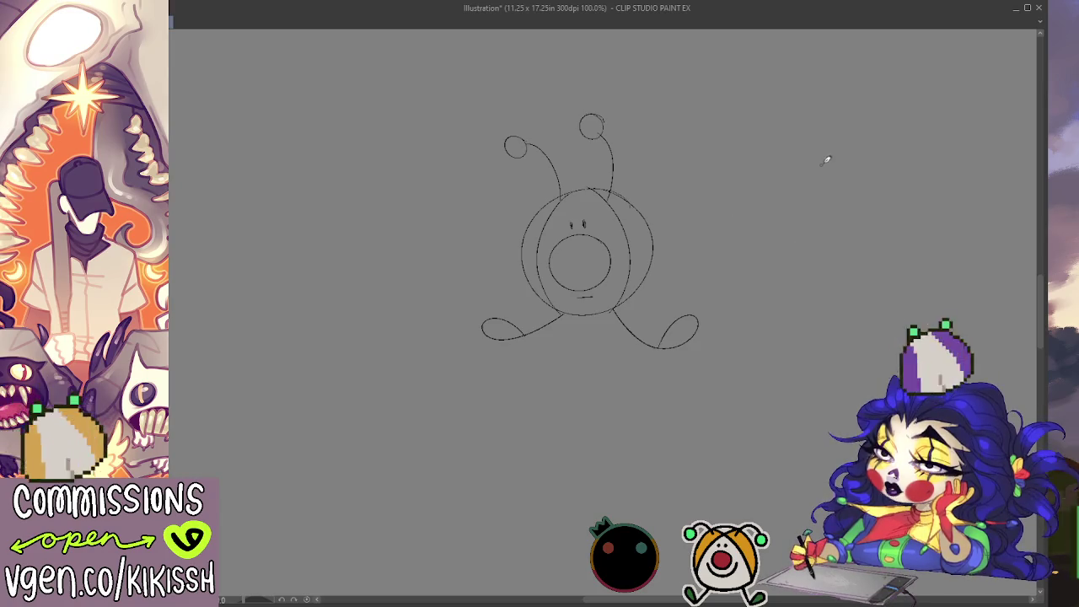
Step: Start the side view with a large body circle, snout circle and short mouth line
mouse_move(834, 165)
left_mouse_down()
mouse_move(871, 278)
mouse_move(851, 169)
left_mouse_up()
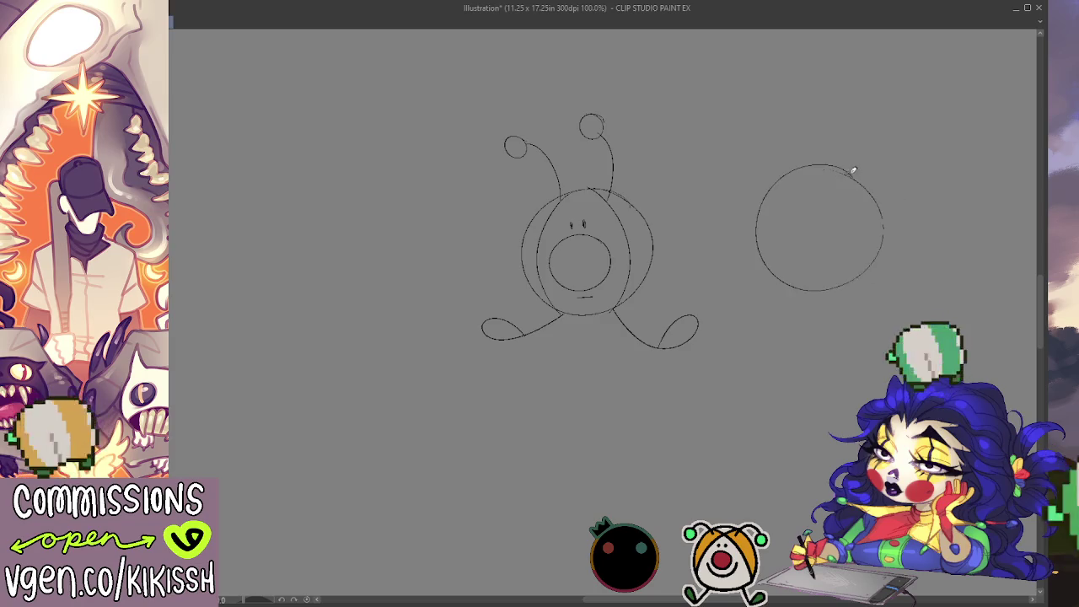
mouse_move(778, 226)
left_mouse_down()
mouse_move(725, 241)
mouse_move(773, 216)
left_mouse_up()
key("ctrl+z")
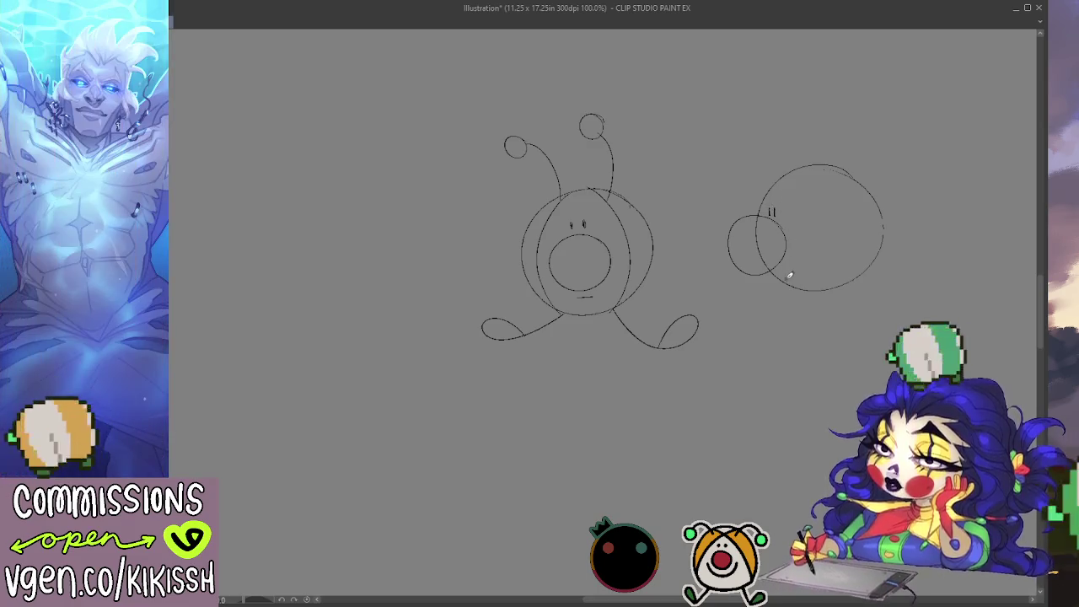
left_click_drag(785, 270, 806, 261)
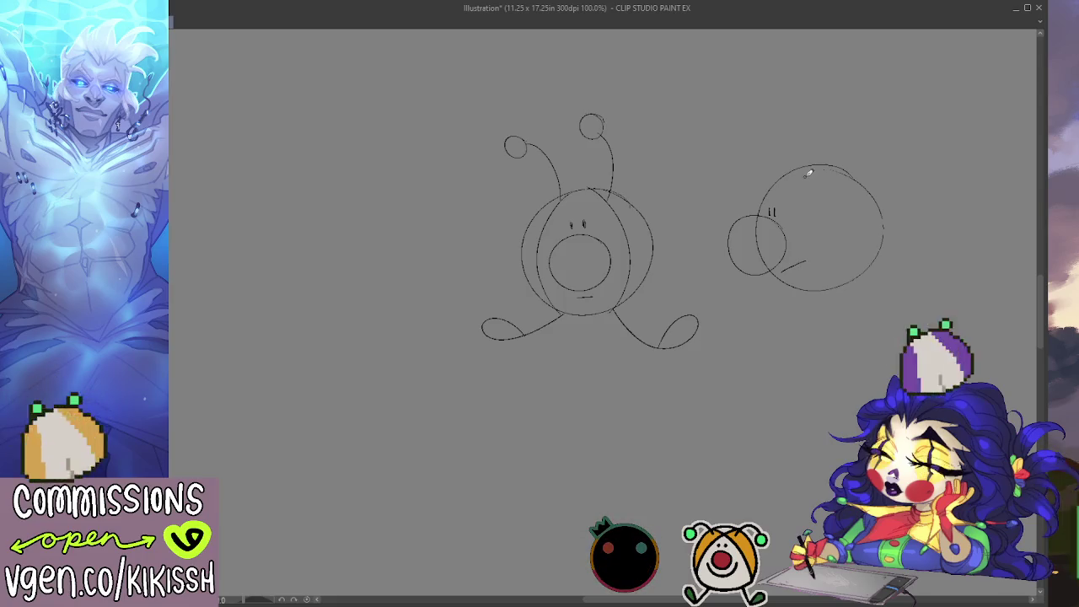
Step: Draw a vertical guide curve and right-side contour inside the side-view body
left_click_drag(798, 169, 814, 254)
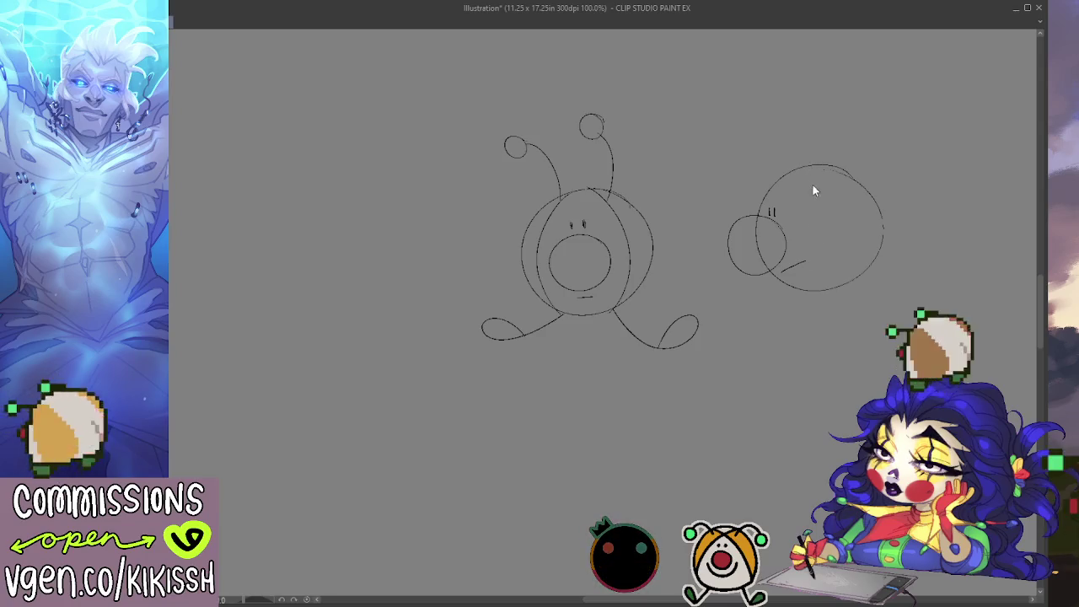
left_click_drag(810, 169, 814, 293)
key("ctrl+z")
left_click_drag(811, 161, 815, 286)
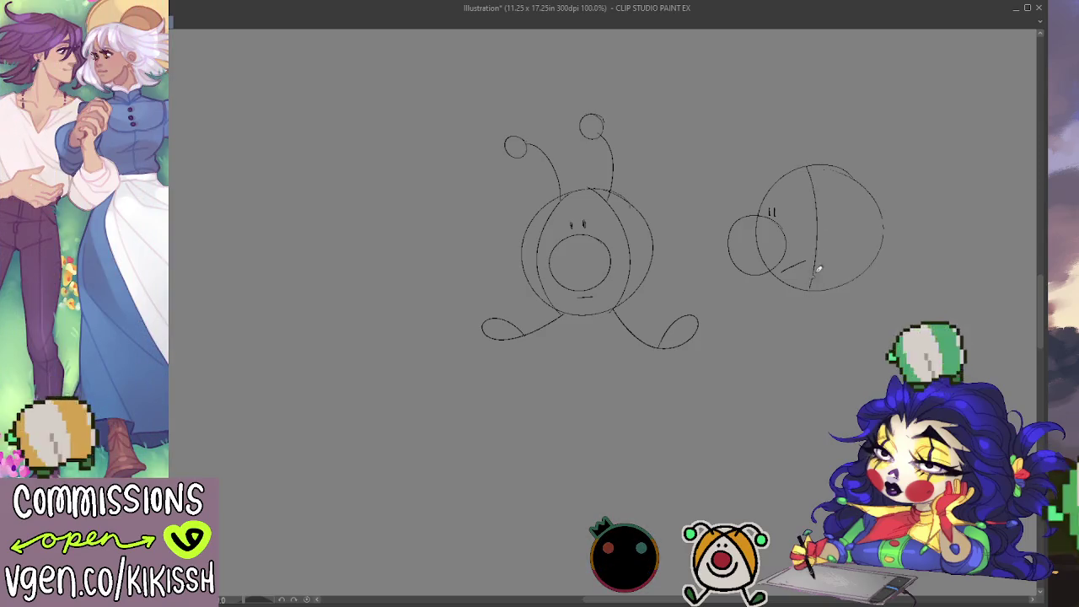
left_click_drag(810, 160, 868, 281)
key("ctrl+z")
left_click_drag(810, 162, 873, 261)
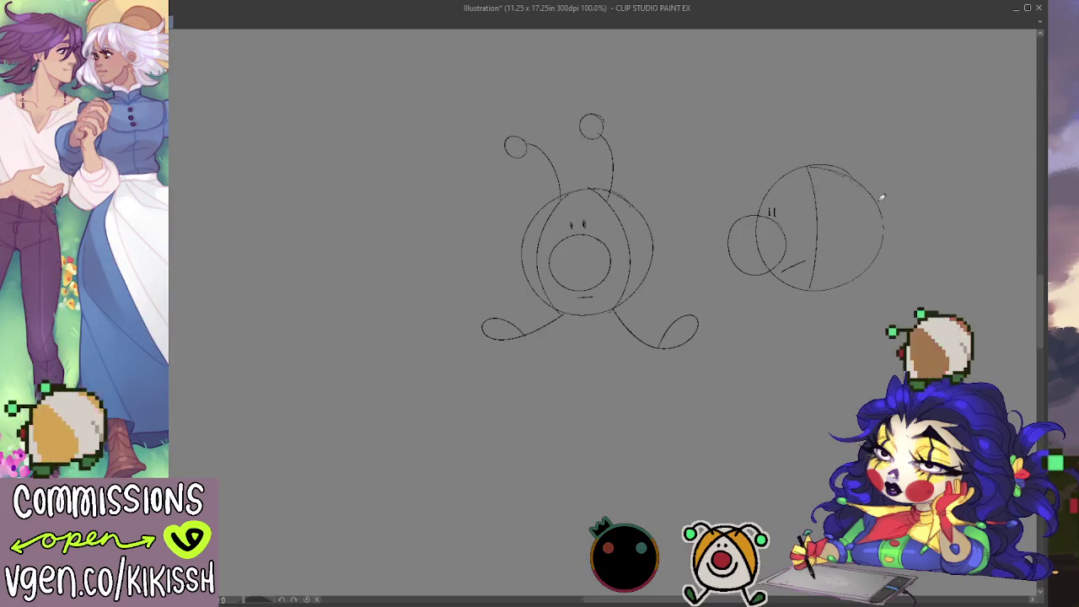
key("ctrl+z")
key("ctrl+z")
left_click_drag(813, 167, 832, 281)
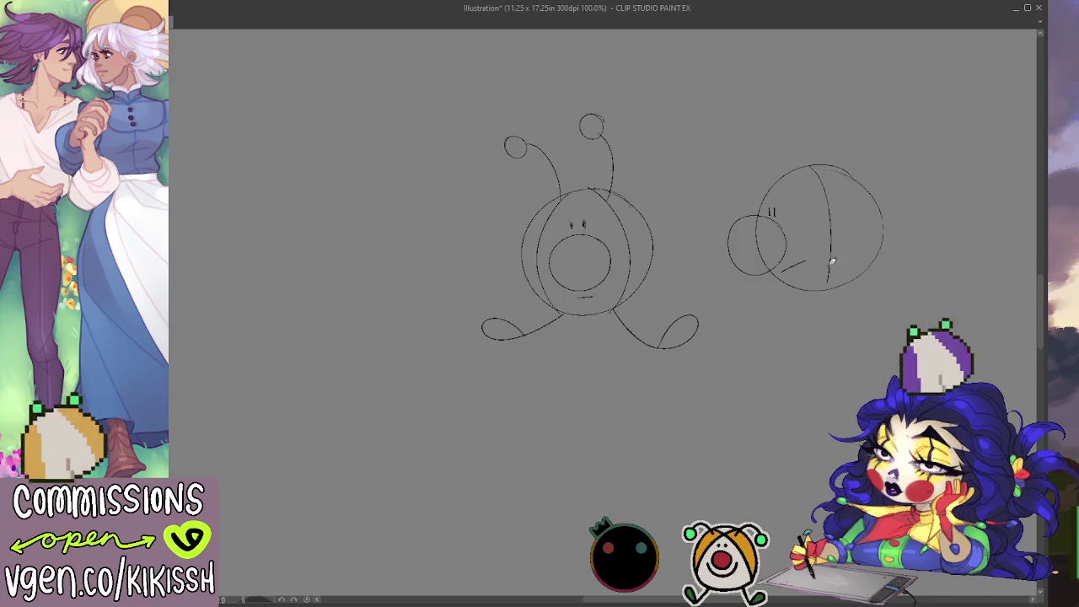
key("ctrl+z")
left_click_drag(806, 163, 831, 287)
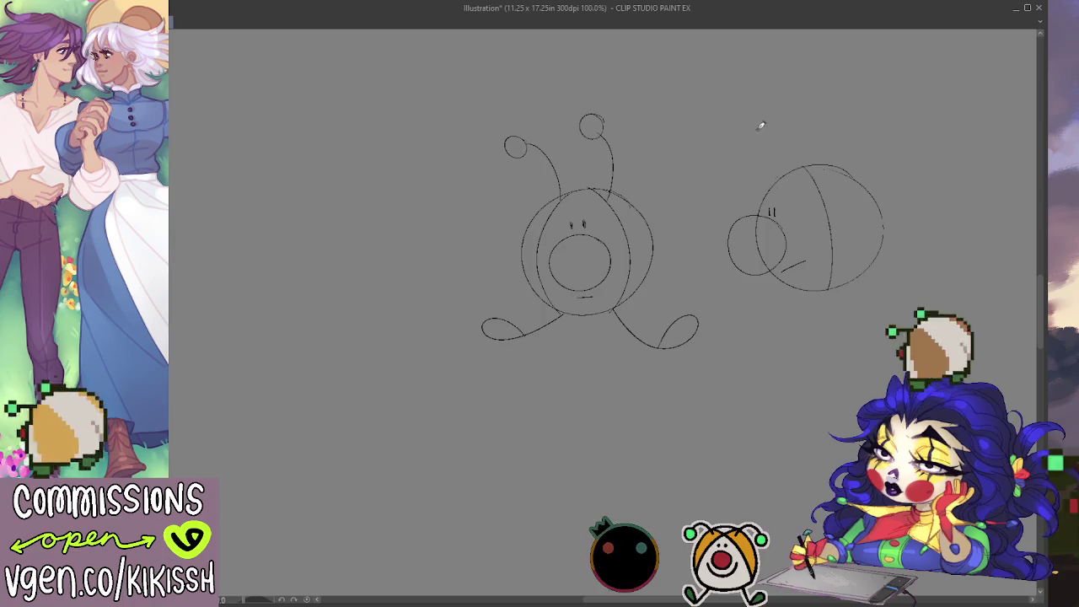
Step: Add an antenna ball with stem and a looping leg to the side-view figure
left_click_drag(785, 125, 824, 163)
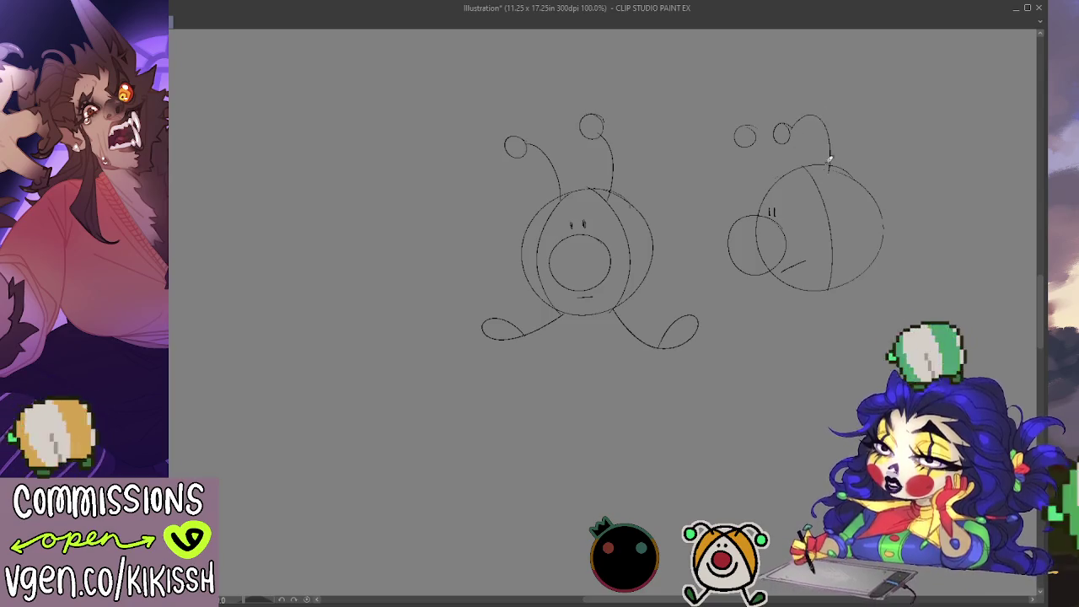
left_click_drag(752, 126, 794, 172)
key("ctrl+z")
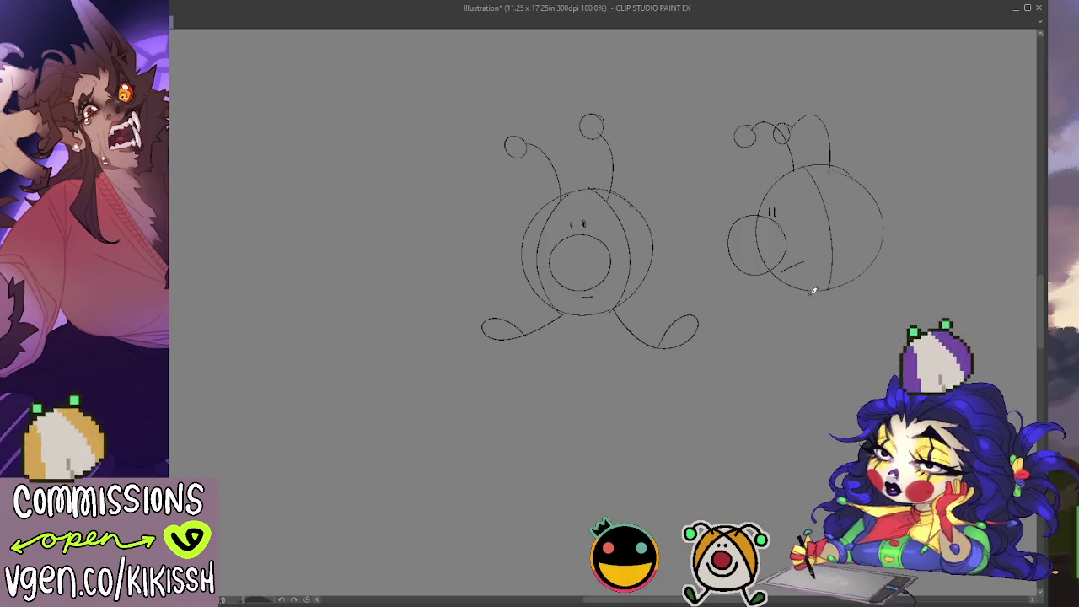
mouse_move(776, 308)
left_mouse_down()
mouse_move(807, 293)
mouse_move(887, 313)
left_mouse_up()
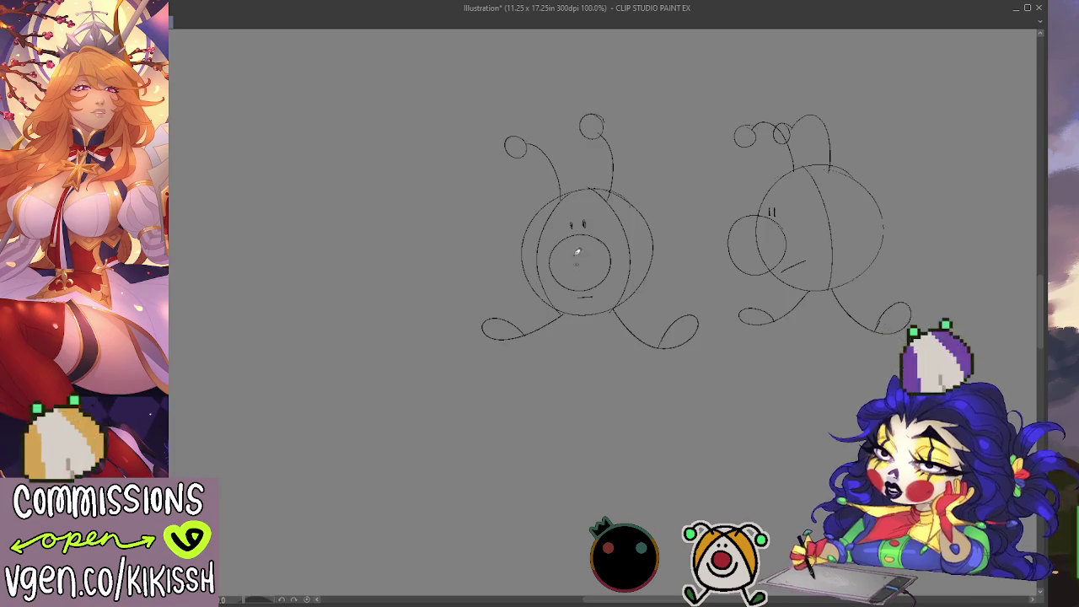
Step: Shift the drawings over and begin the three-quarter head with two eye marks
mouse_move(691, 306)
left_mouse_down()
mouse_move(672, 301)
mouse_move(609, 337)
mouse_move(573, 323)
left_mouse_up()
mouse_move(833, 141)
left_mouse_down()
mouse_move(790, 147)
mouse_move(830, 152)
mouse_move(834, 202)
mouse_move(835, 149)
mouse_move(788, 152)
mouse_move(842, 139)
mouse_move(823, 210)
mouse_move(850, 138)
mouse_move(851, 203)
mouse_move(877, 170)
mouse_move(843, 163)
left_mouse_up()
key("ctrl+z")
key("ctrl+z")
key("ctrl+z")
key("ctrl+z")
left_click_drag(847, 156, 840, 199)
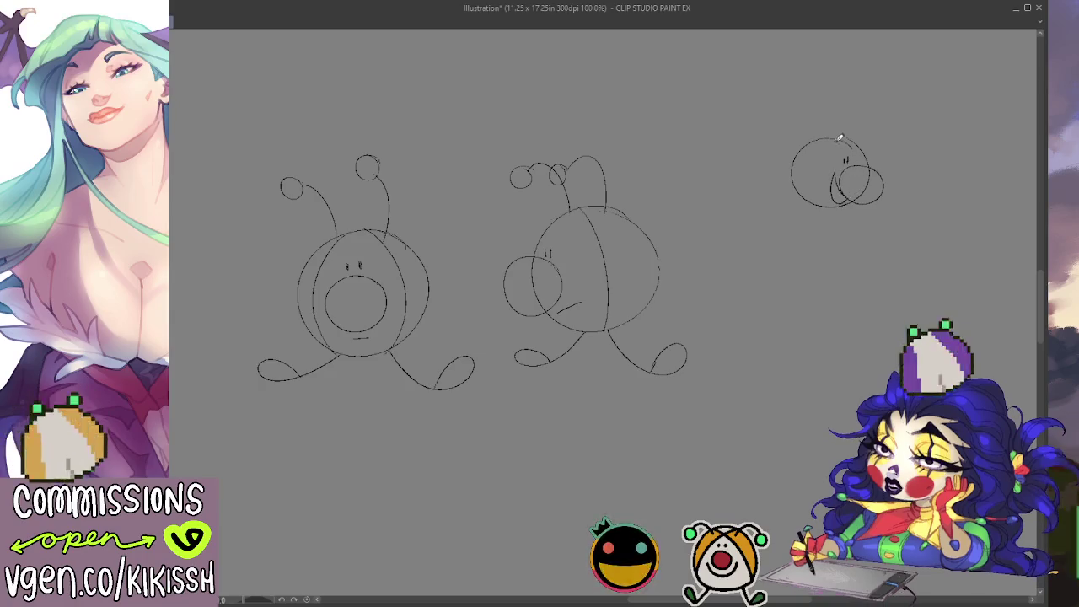
Step: Add an antenna bulb with a curved stalk and a leftward leg to the upper-right three-quarter figure
left_click_drag(854, 111, 857, 112)
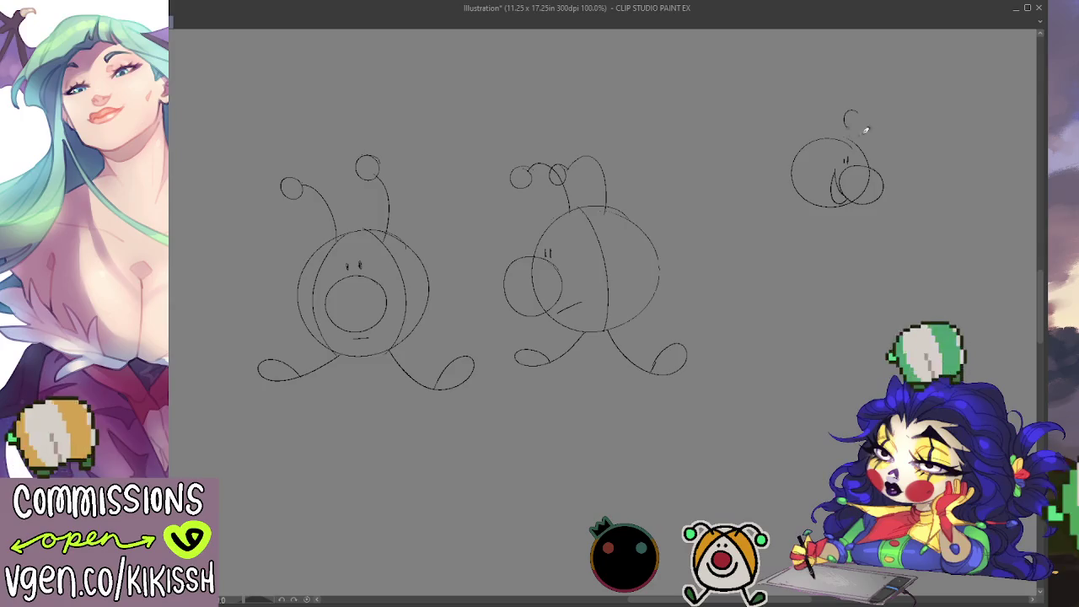
mouse_move(819, 149)
left_mouse_down()
mouse_move(844, 110)
mouse_move(895, 125)
mouse_move(860, 145)
left_mouse_up()
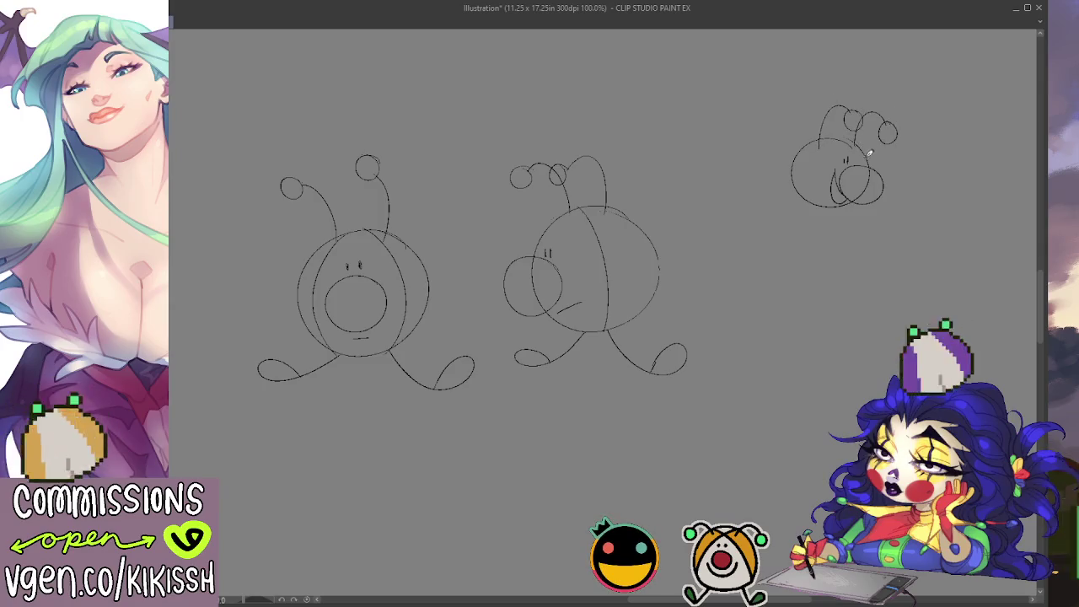
mouse_move(816, 204)
left_mouse_down()
mouse_move(767, 212)
mouse_move(876, 220)
left_mouse_up()
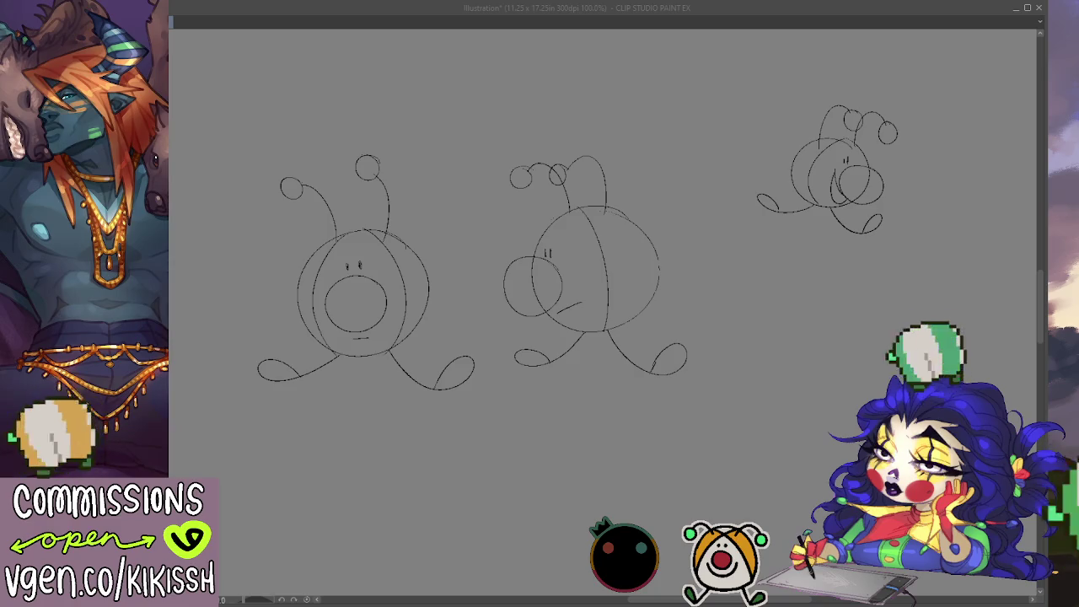
left_click_drag(581, 249, 597, 241)
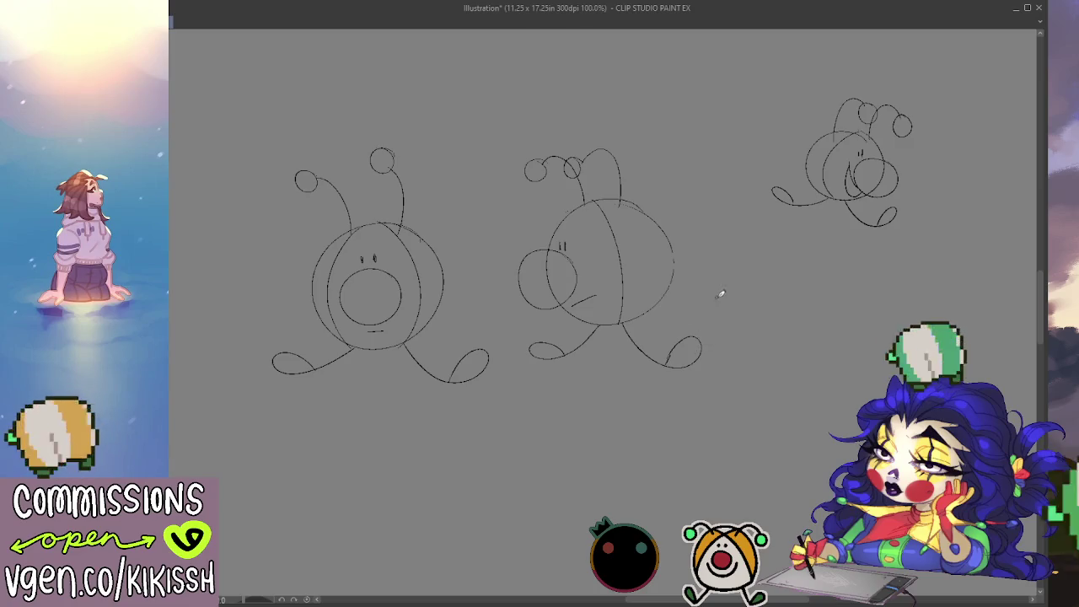
Step: Pencil a small front-view head at the top, with a leg and antenna bulbs, undoing stray mouth and leg strokes
left_click_drag(533, 118, 562, 223)
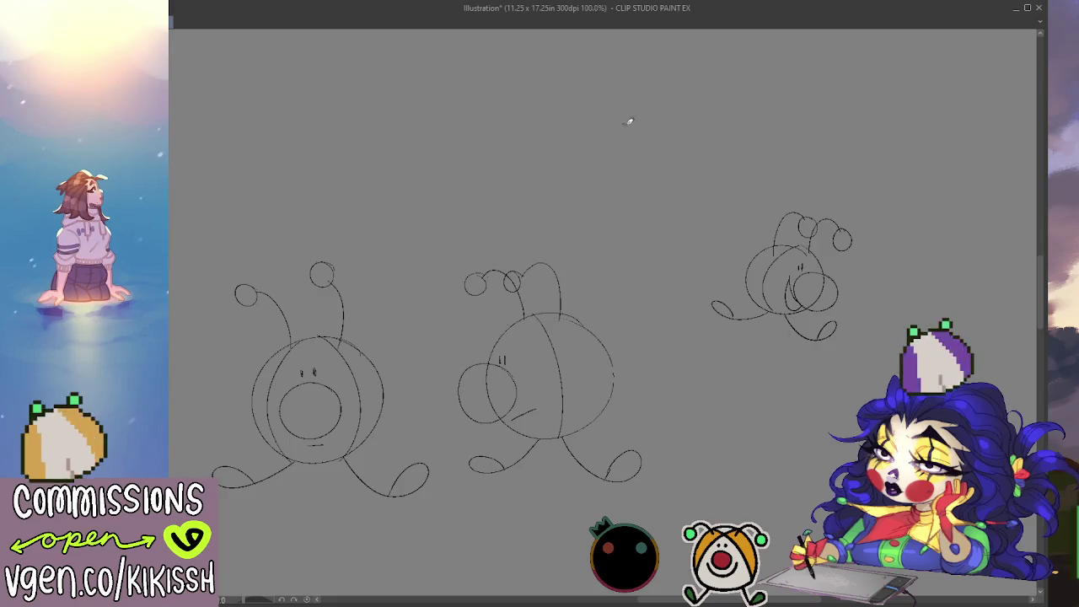
mouse_move(674, 106)
left_mouse_down()
mouse_move(701, 161)
mouse_move(666, 104)
mouse_move(681, 189)
mouse_move(676, 115)
mouse_move(655, 173)
mouse_move(671, 130)
mouse_move(679, 158)
left_mouse_up()
key("ctrl+z")
key("ctrl+z")
key("ctrl+z")
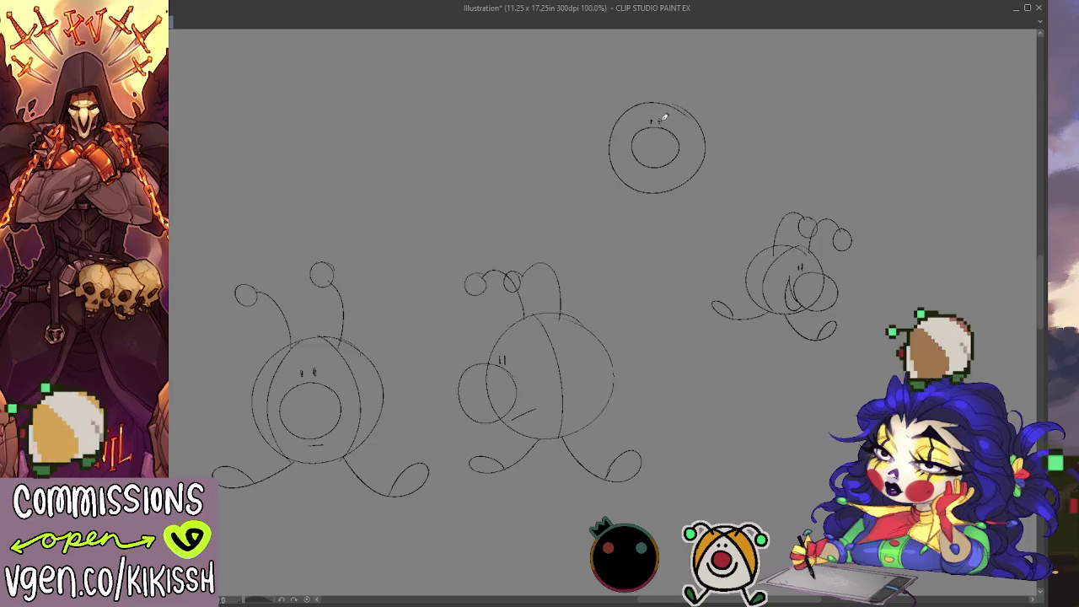
left_click_drag(647, 176, 671, 171)
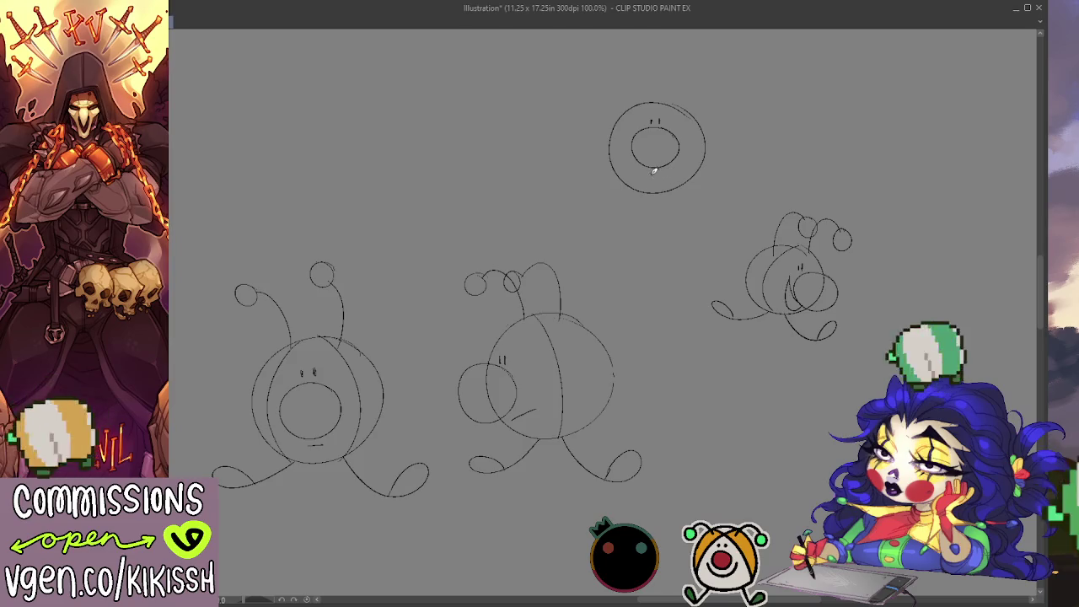
key("ctrl+z")
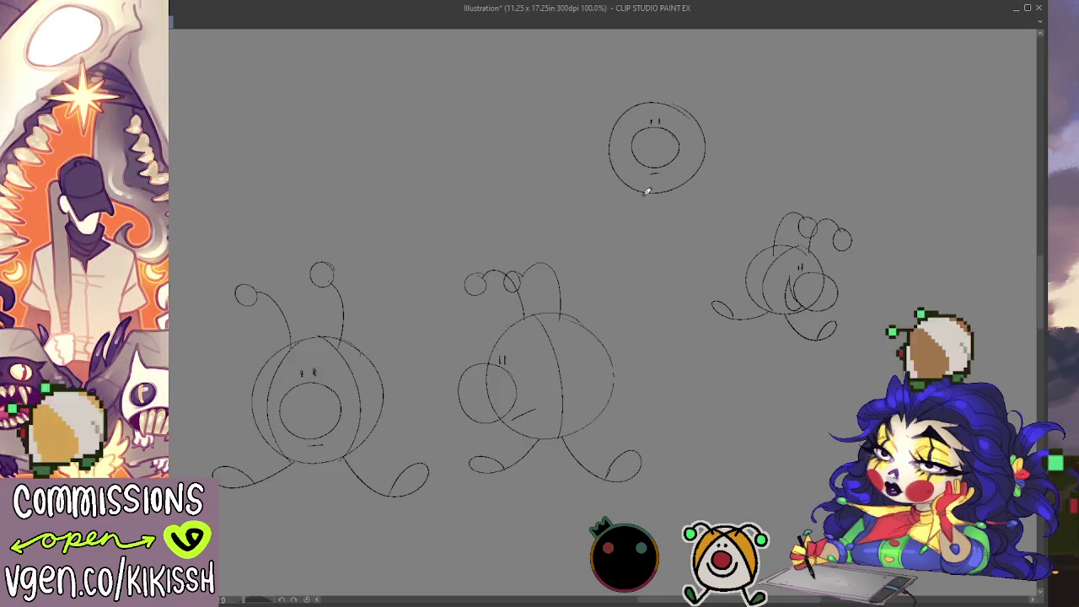
left_click_drag(643, 193, 647, 224)
key("ctrl+z")
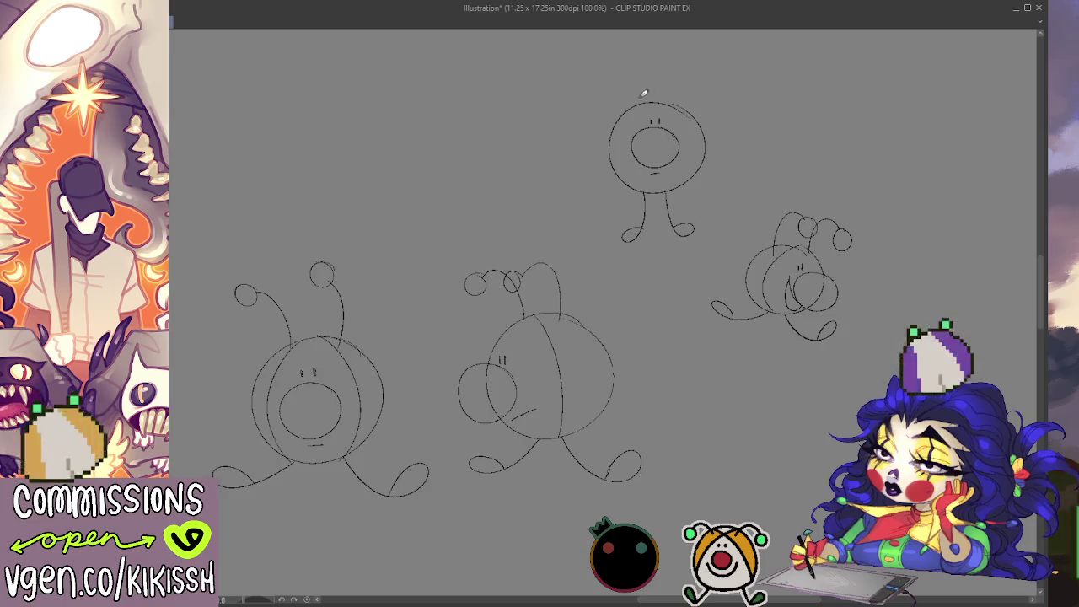
mouse_move(628, 66)
left_mouse_down()
mouse_move(673, 84)
mouse_move(688, 74)
left_mouse_up()
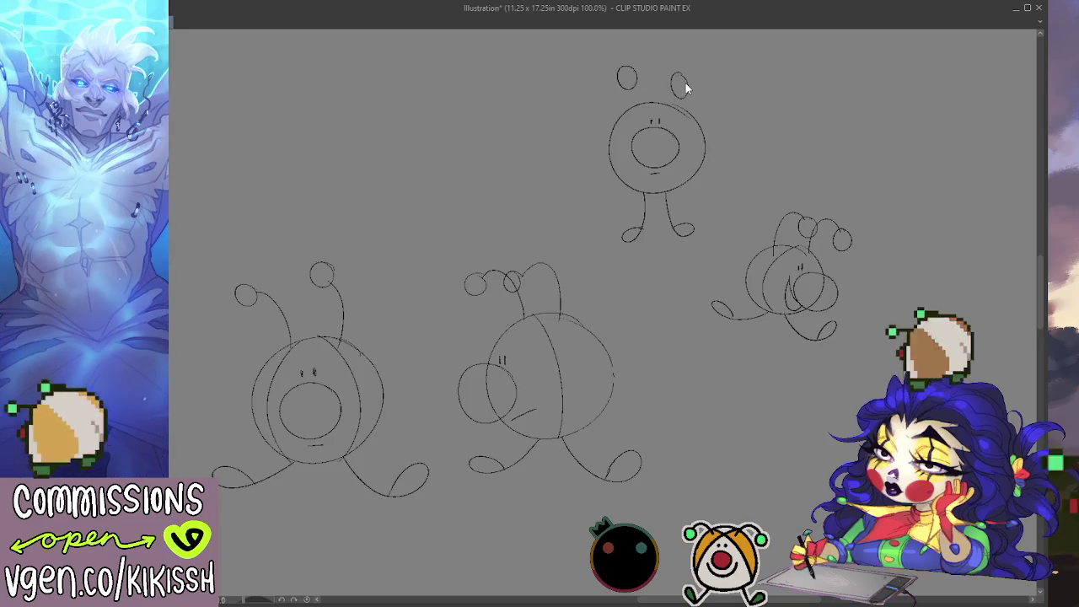
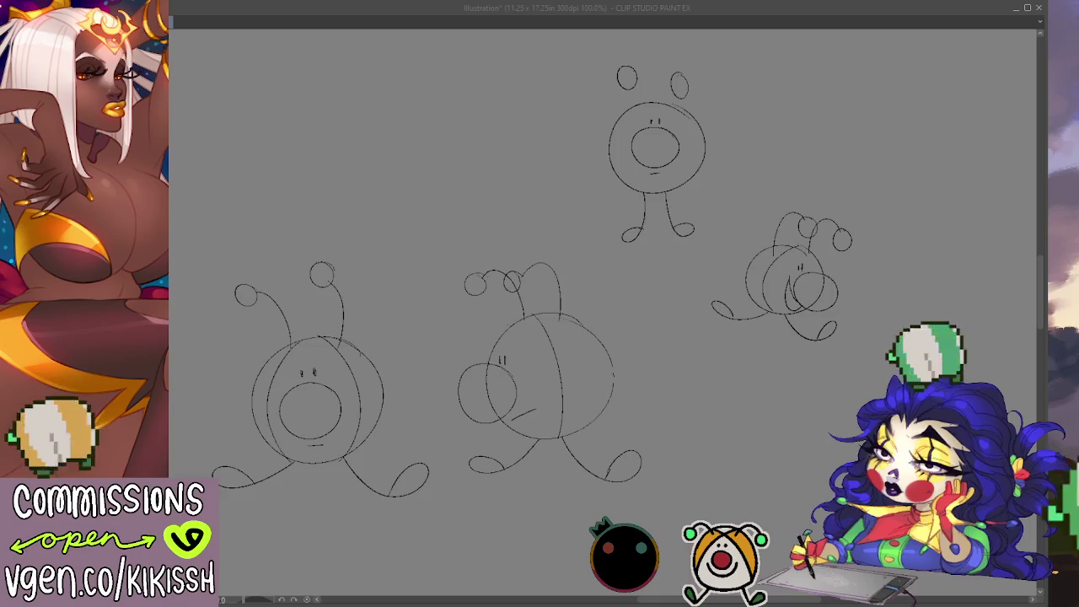
Step: Arch strokes over the top creature's left and right ear circles and curve lines down both head sides
left_click(642, 65)
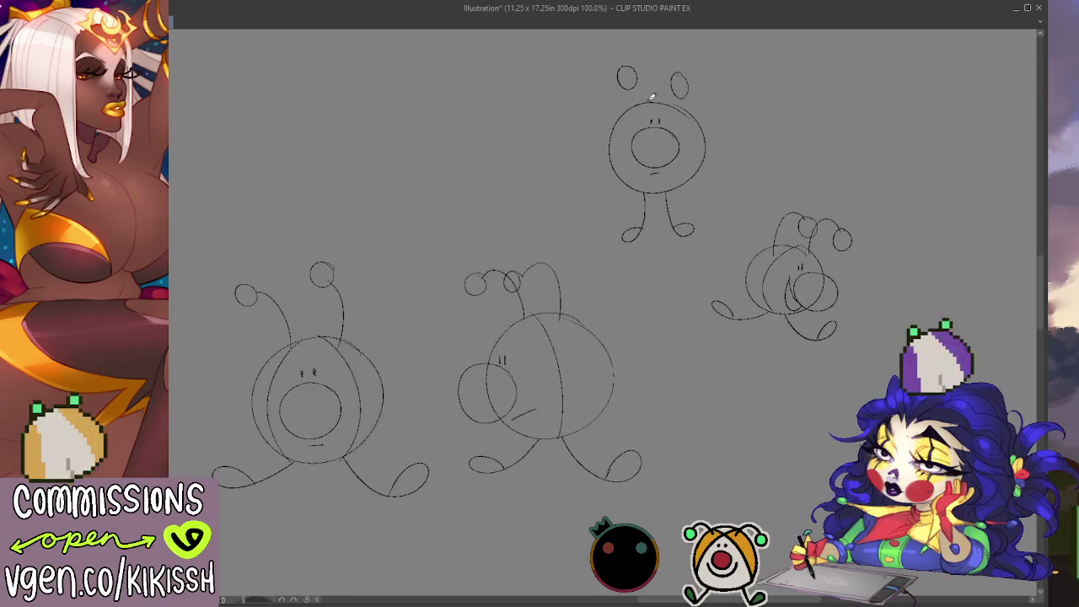
left_click_drag(627, 69, 650, 82)
key("ctrl+z")
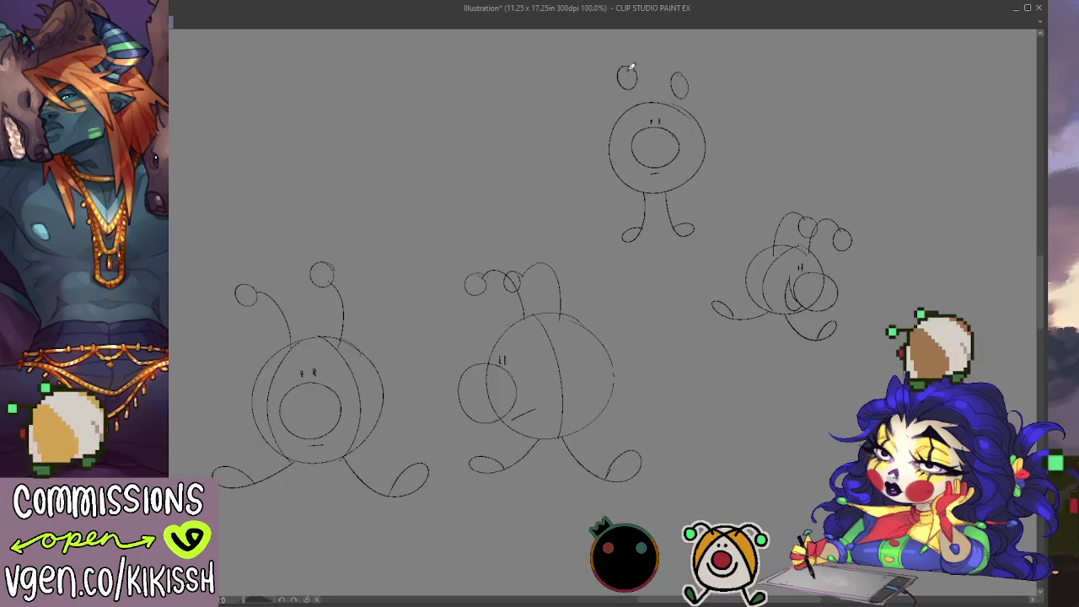
left_click_drag(627, 67, 650, 95)
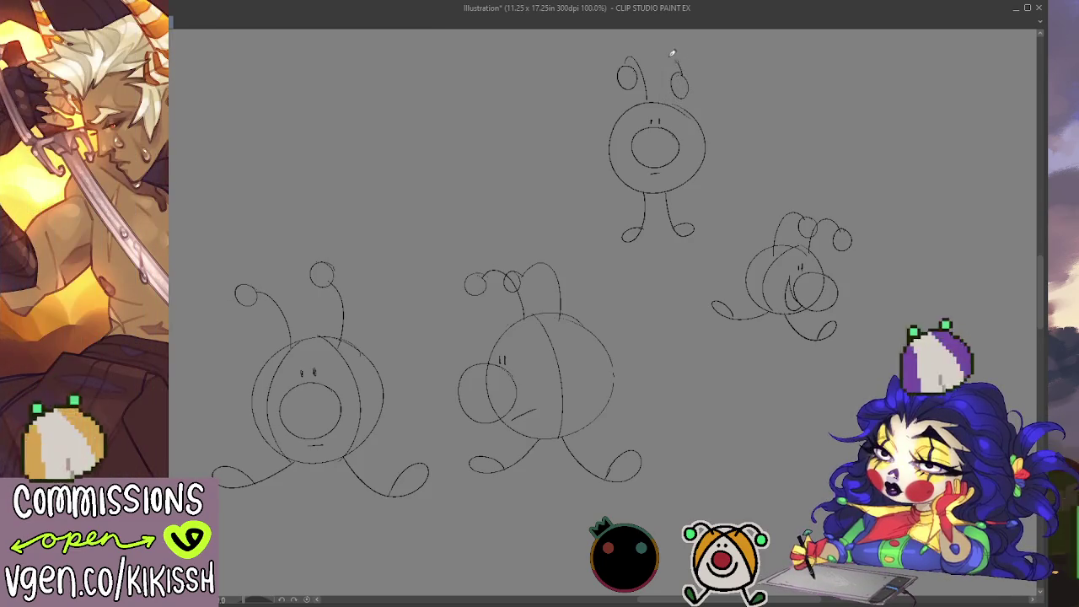
left_click_drag(663, 89, 679, 84)
left_click_drag(654, 98, 645, 184)
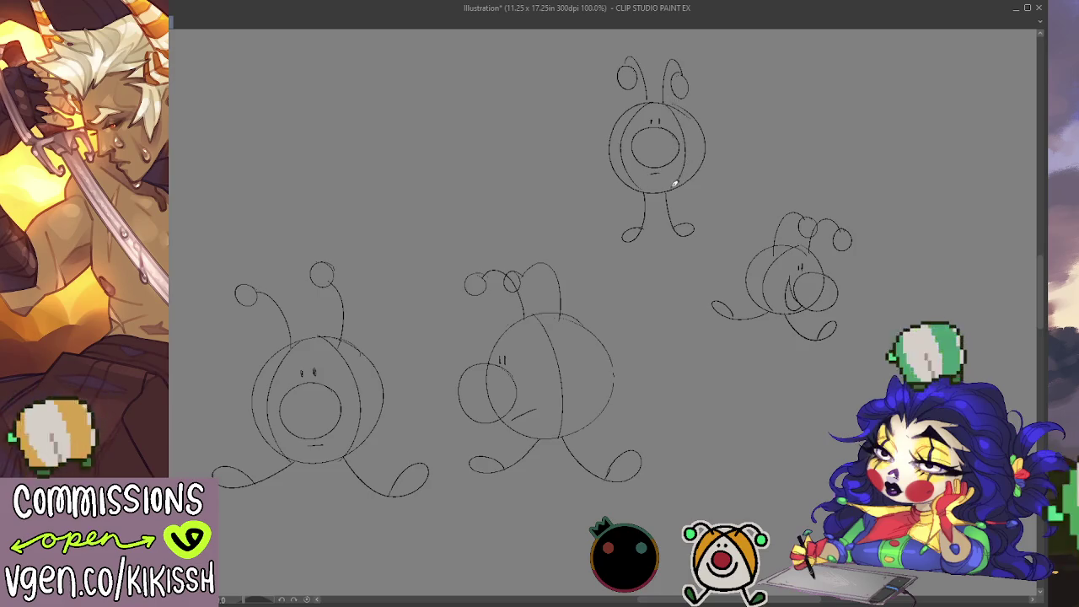
left_click_drag(689, 128, 679, 184)
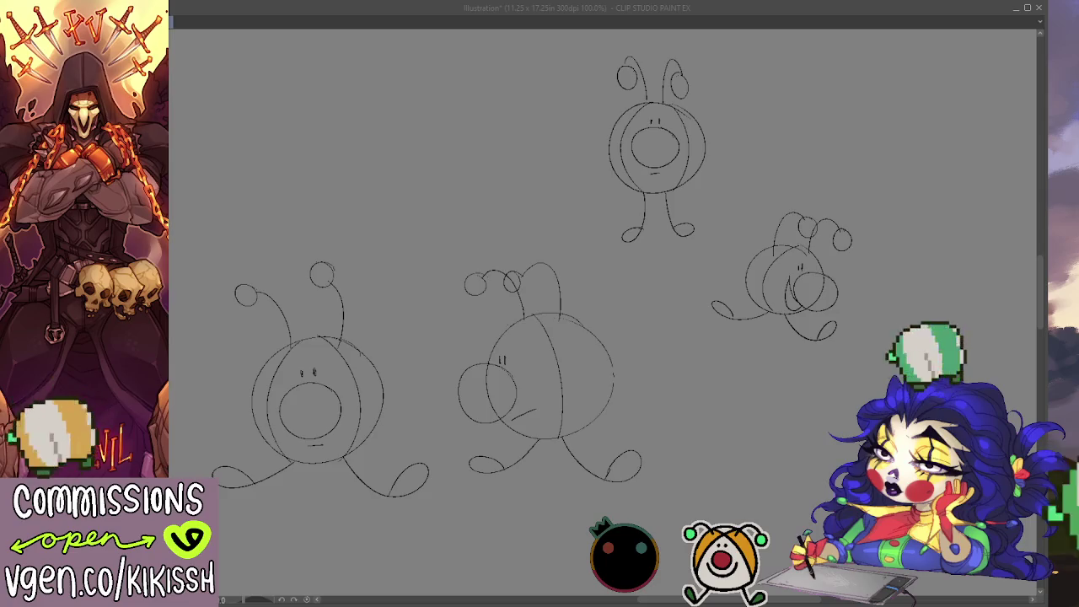
left_click(768, 401)
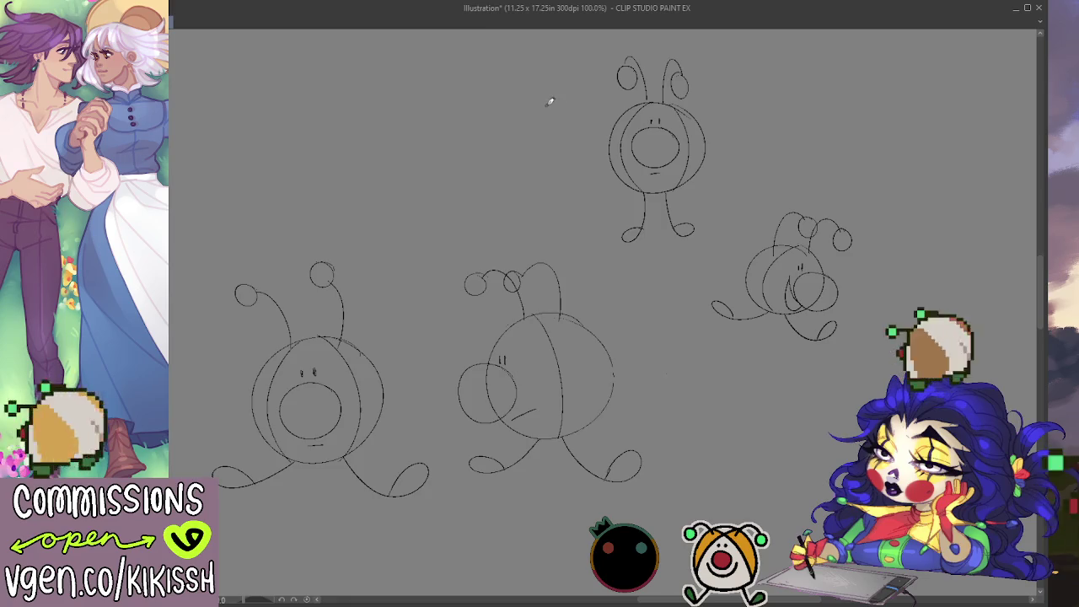
Step: Hand-letter PLS and SAY beside the top creature and SIKE beneath it, then lasso the right-hand creature
left_click_drag(568, 95, 577, 116)
mouse_move(733, 94)
left_mouse_down()
mouse_move(729, 120)
mouse_move(718, 118)
mouse_move(761, 104)
mouse_move(766, 123)
left_mouse_up()
mouse_move(624, 253)
left_mouse_down()
mouse_move(597, 248)
mouse_move(609, 274)
mouse_move(646, 285)
left_mouse_up()
mouse_move(664, 246)
left_mouse_down()
mouse_move(665, 285)
mouse_move(661, 270)
mouse_move(681, 283)
mouse_move(689, 253)
mouse_move(713, 278)
left_mouse_up()
left_click_drag(690, 264, 704, 265)
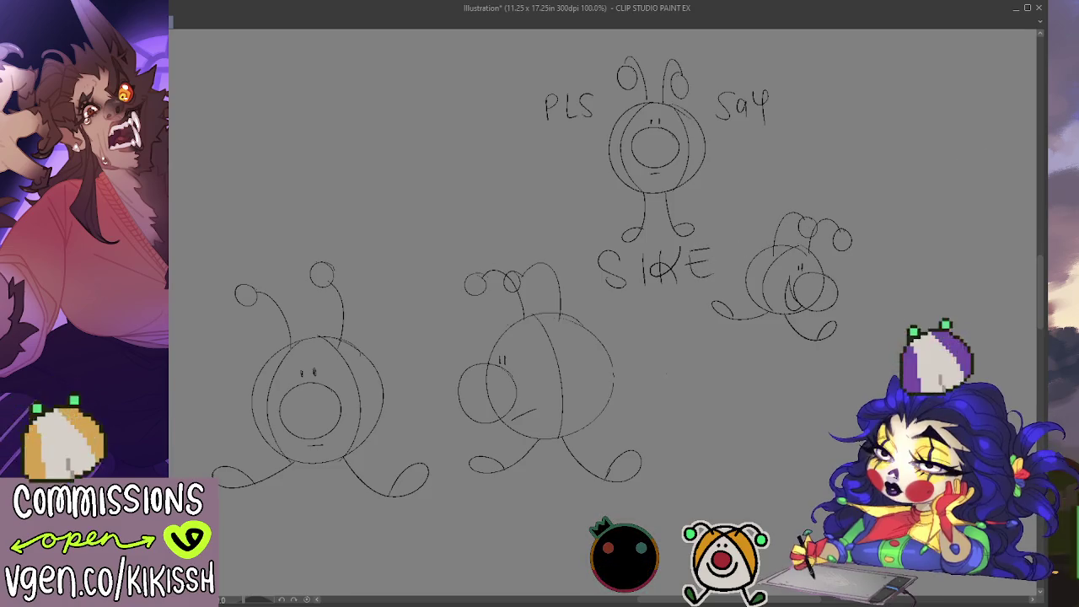
mouse_move(727, 282)
left_mouse_down()
mouse_move(732, 268)
mouse_move(811, 368)
left_mouse_up()
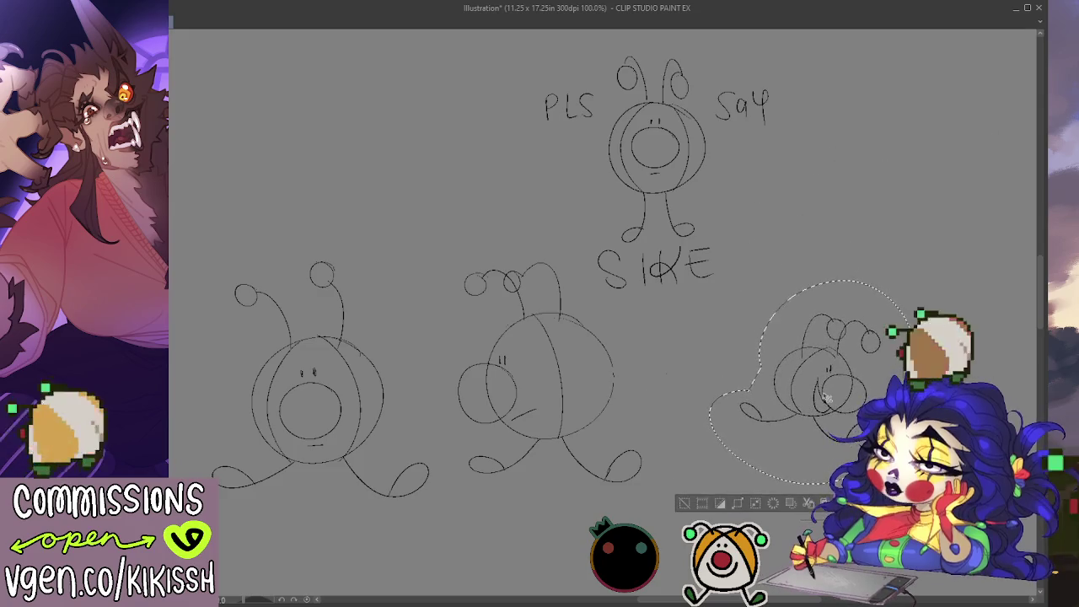
Step: Shift the lassoed creature down-right and begin a new creature's round head in the empty upper area
key("ctrl+d")
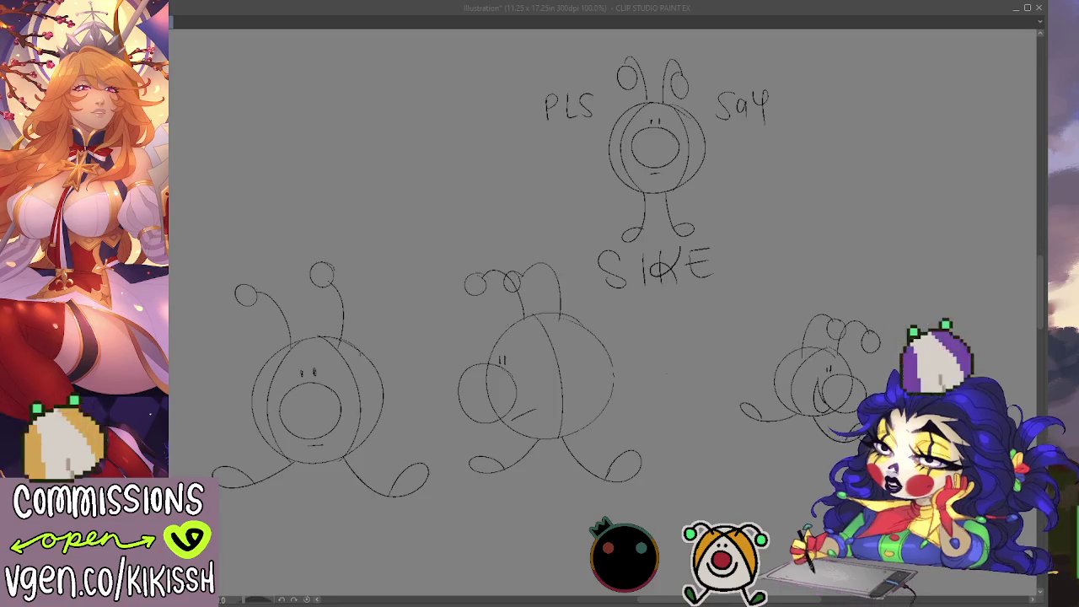
mouse_move(685, 315)
left_mouse_down()
mouse_move(688, 278)
mouse_move(730, 326)
left_mouse_up()
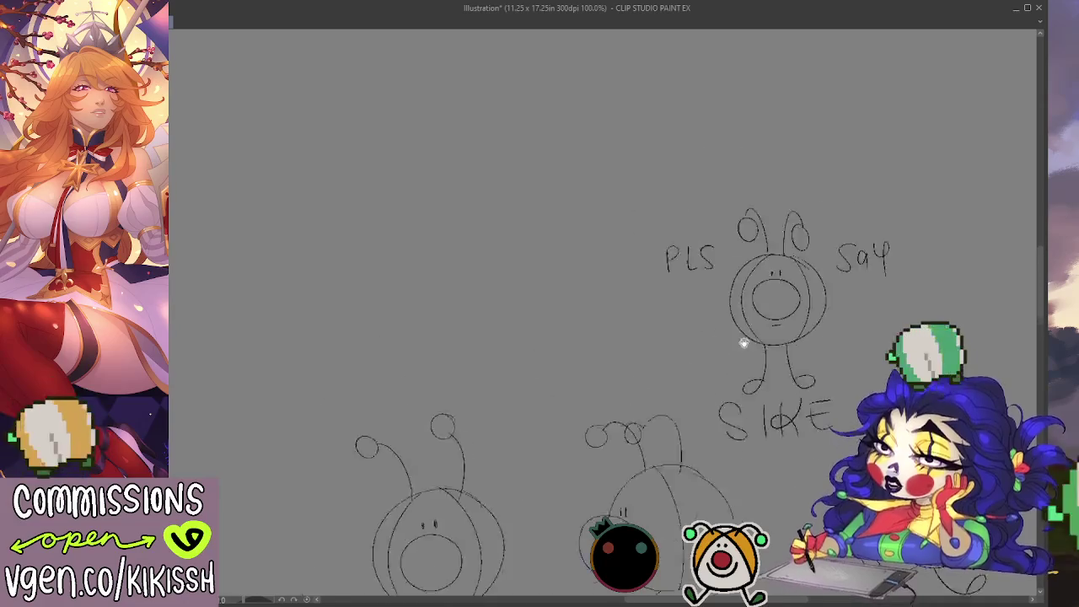
mouse_move(567, 169)
left_mouse_down()
mouse_move(548, 253)
mouse_move(568, 168)
mouse_move(508, 186)
mouse_move(559, 160)
mouse_move(522, 80)
mouse_move(549, 157)
mouse_move(493, 141)
mouse_move(592, 165)
left_mouse_up()
key("ctrl+z")
key("ctrl+z")
key("ctrl+z")
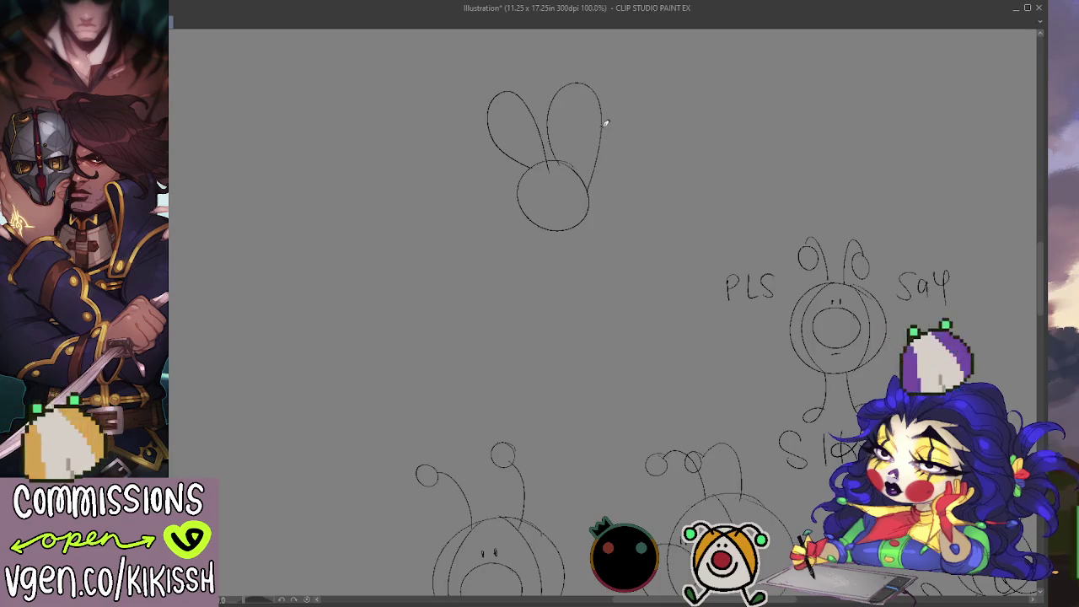
Step: Add inner lines to the bunny's ears and draw sleepy half-closed eyes
left_click_drag(600, 106, 593, 148)
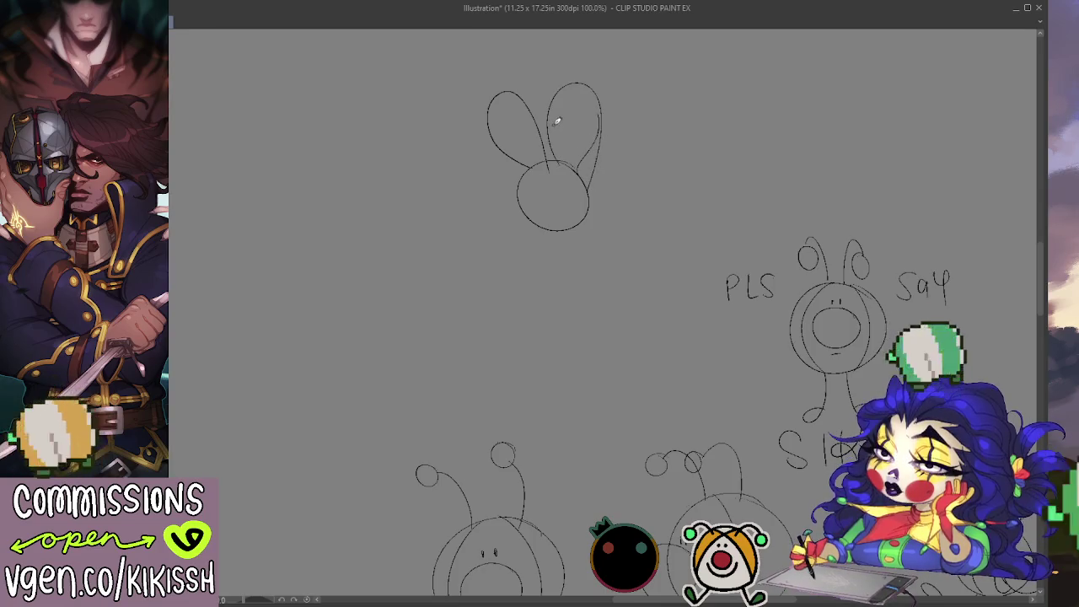
left_click_drag(557, 108, 548, 152)
mouse_move(525, 103)
left_mouse_down()
mouse_move(537, 160)
mouse_move(504, 192)
mouse_move(547, 172)
mouse_move(558, 180)
mouse_move(502, 187)
mouse_move(605, 200)
left_mouse_up()
key("ctrl+z")
key("ctrl+z")
mouse_move(524, 195)
left_mouse_down()
mouse_move(552, 184)
mouse_move(592, 192)
mouse_move(556, 213)
mouse_move(525, 258)
mouse_move(539, 323)
mouse_move(578, 260)
mouse_move(576, 241)
left_mouse_up()
Step: Draw the bunny's U-shaped legs, long feet and neck line, then fill its eyes solid black
mouse_move(542, 308)
left_mouse_down()
mouse_move(544, 288)
mouse_move(568, 302)
mouse_move(580, 282)
left_mouse_up()
mouse_move(506, 318)
left_mouse_down()
mouse_move(510, 334)
mouse_move(632, 335)
left_mouse_up()
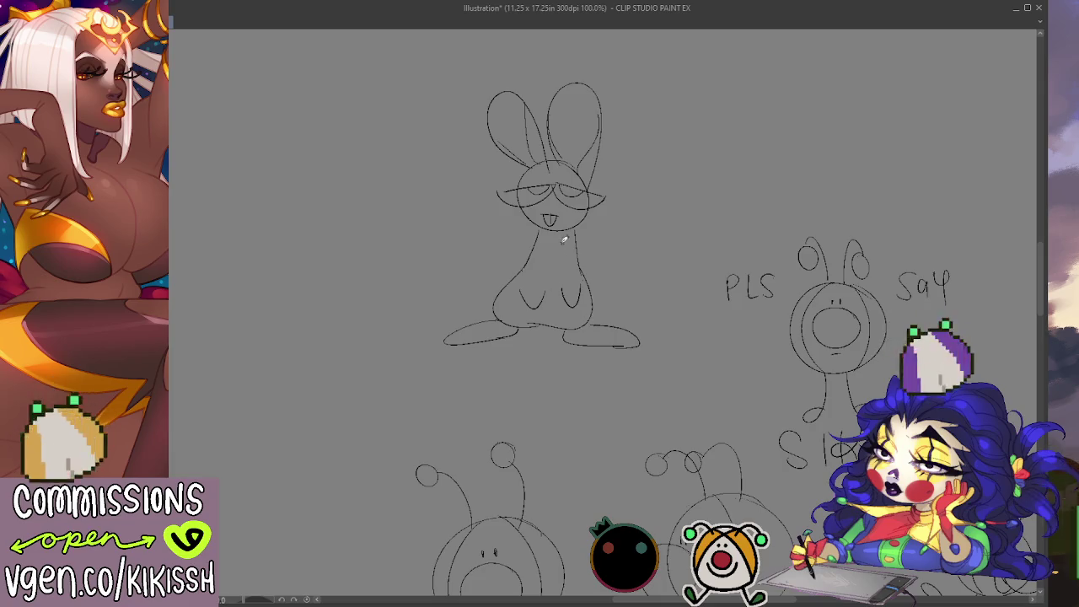
mouse_move(536, 234)
left_mouse_down()
mouse_move(580, 245)
mouse_move(575, 258)
mouse_move(577, 240)
left_mouse_up()
mouse_move(560, 192)
left_mouse_down()
mouse_move(579, 194)
mouse_move(549, 193)
left_mouse_up()
left_click_drag(699, 200, 655, 216)
left_click(772, 268)
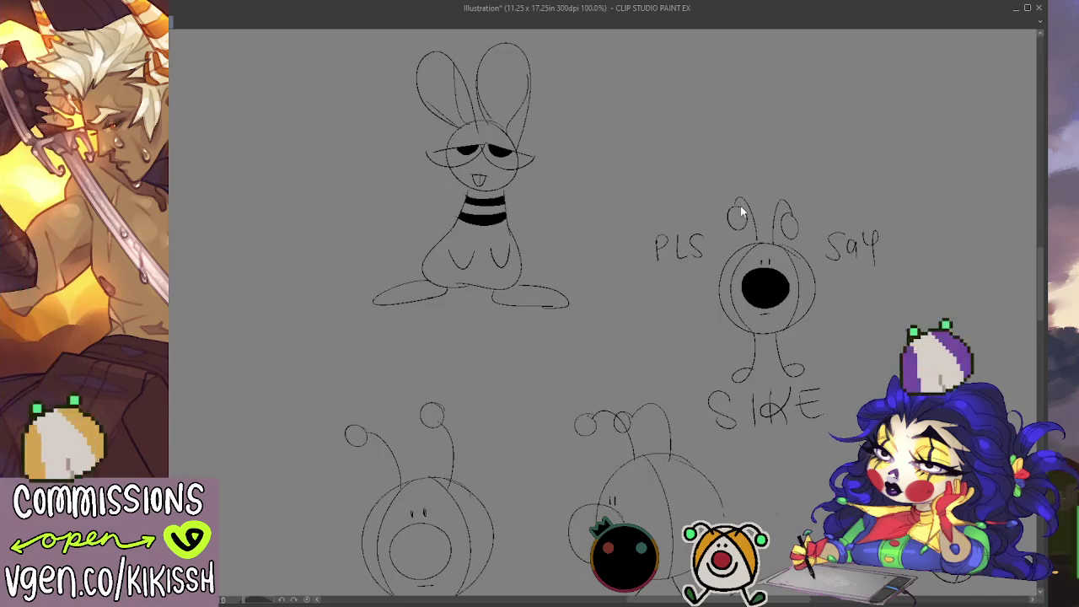
Step: Remove the black fill from the PLS creature, draw the bunny's left haunch and a small flower
key("ctrl+z")
mouse_move(722, 220)
left_mouse_down()
mouse_move(722, 193)
mouse_move(717, 227)
left_mouse_up()
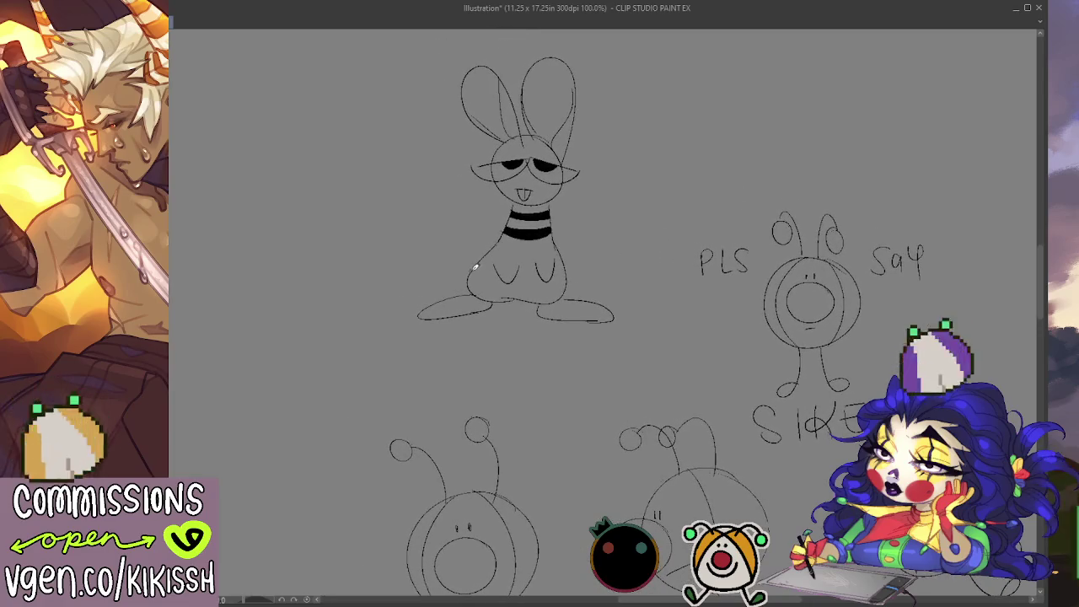
left_click_drag(474, 267, 499, 230)
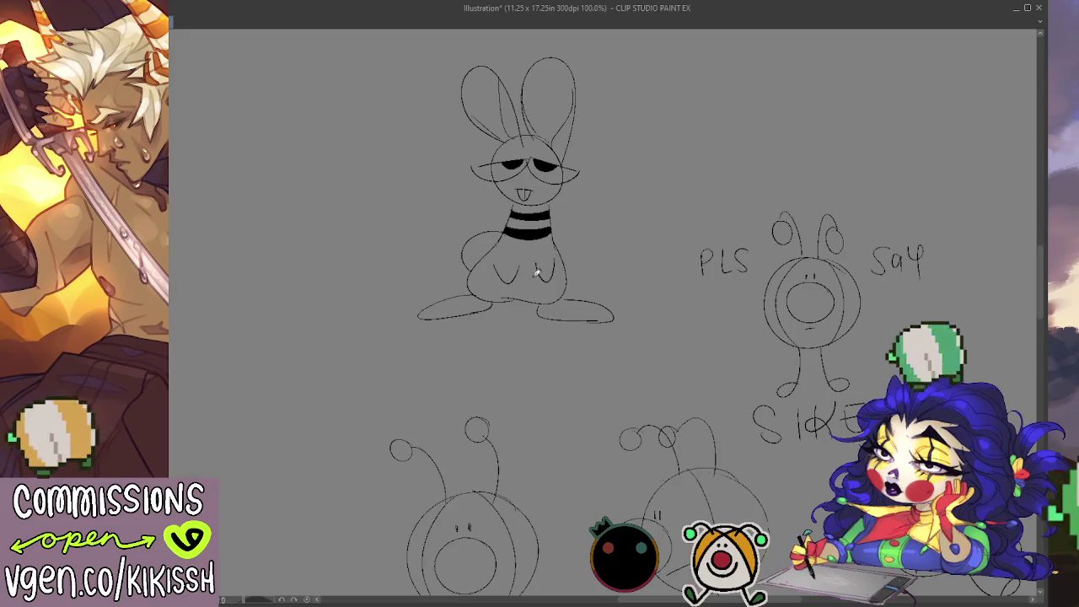
left_click_drag(536, 274, 495, 294)
mouse_move(602, 204)
left_mouse_down()
mouse_move(590, 198)
mouse_move(608, 191)
mouse_move(617, 243)
mouse_move(577, 227)
mouse_move(613, 211)
left_mouse_up()
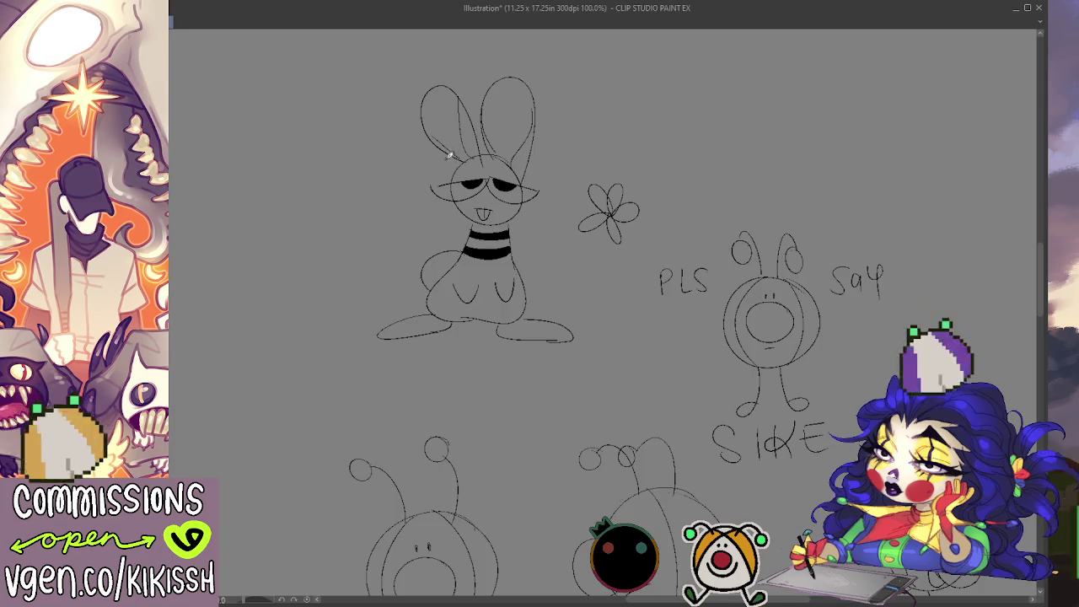
Step: Extend the bunny's left ear outline down to its head
left_click_drag(449, 154, 455, 152)
key("ctrl+z")
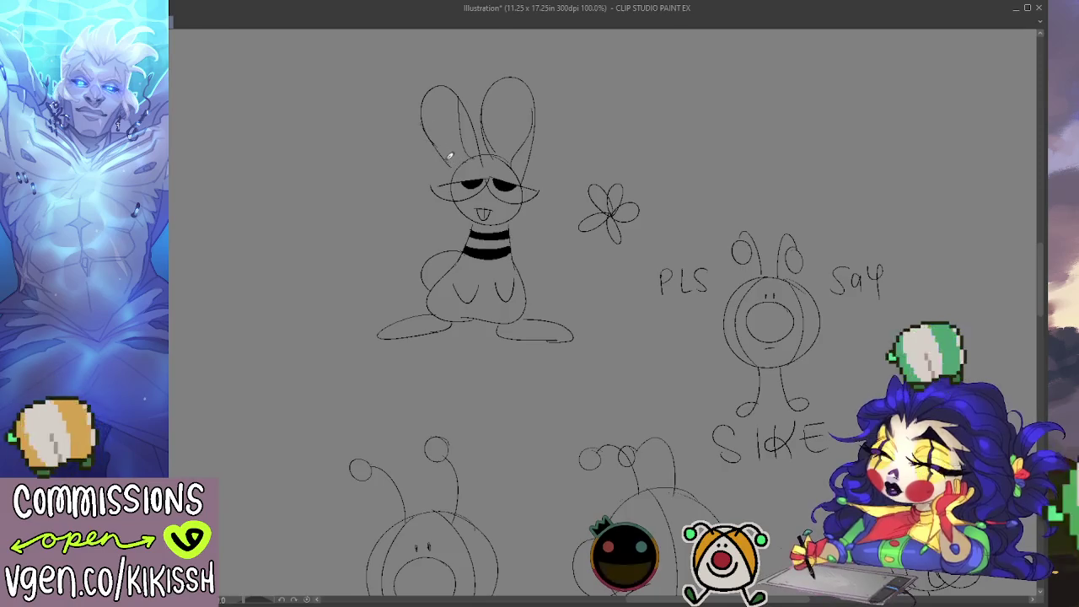
left_click_drag(424, 123, 455, 168)
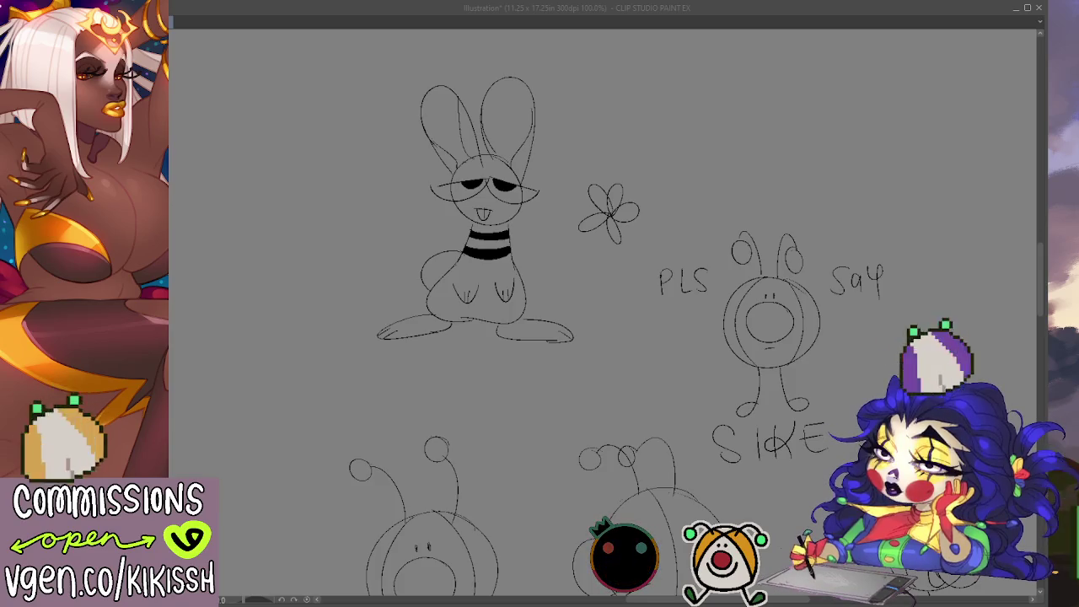
Step: Pan the canvas to bring the lower creatures into view
mouse_move(640, 313)
left_mouse_down()
mouse_move(665, 315)
mouse_move(726, 274)
mouse_move(718, 204)
left_mouse_up()
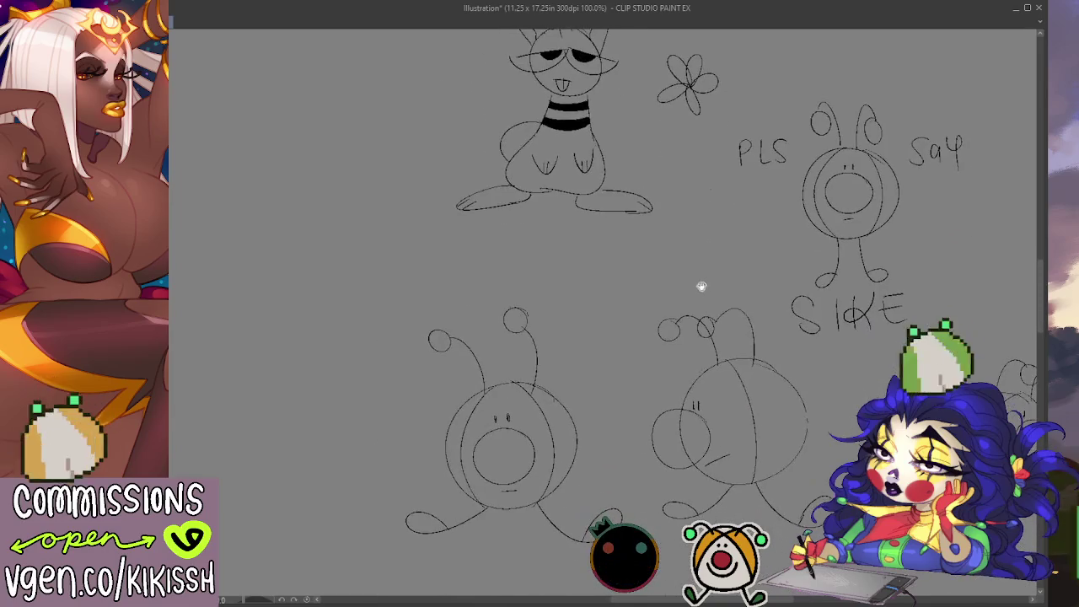
Step: Try black fills on three inner circles, then undo them
left_click(858, 202)
left_click(687, 435)
left_click(502, 455)
mouse_move(799, 439)
left_mouse_down()
mouse_move(744, 435)
mouse_move(729, 421)
left_mouse_up()
key("ctrl+z")
key("ctrl+z")
key("ctrl+z")
Step: Fill the foot loops of the PLS SAY creature and the lower creatures solid black
left_click(785, 292)
left_click(839, 289)
left_click(389, 536)
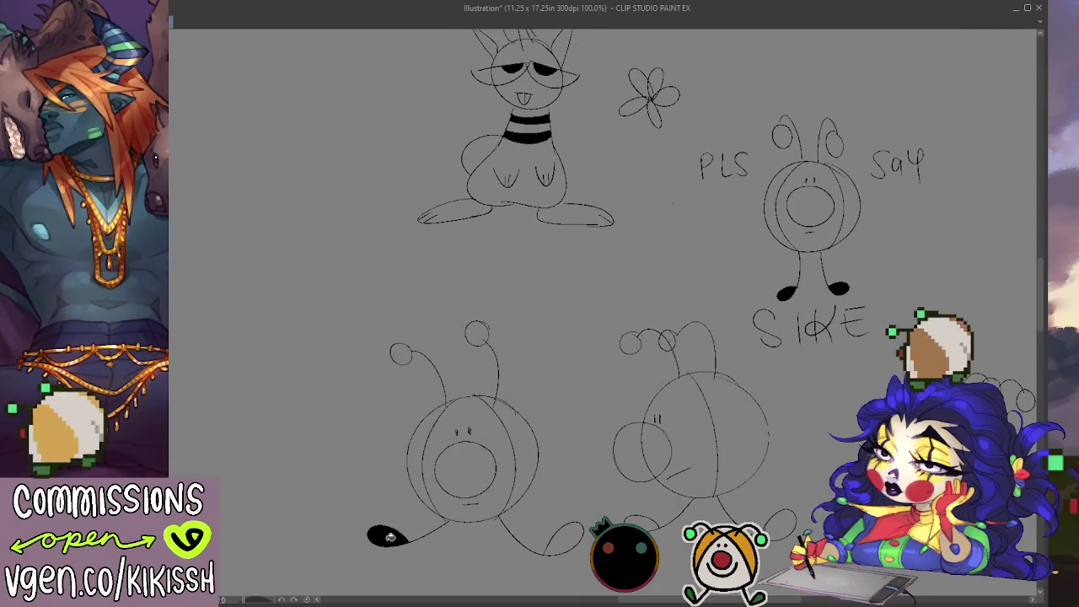
left_click(565, 538)
left_click(642, 523)
left_click(779, 524)
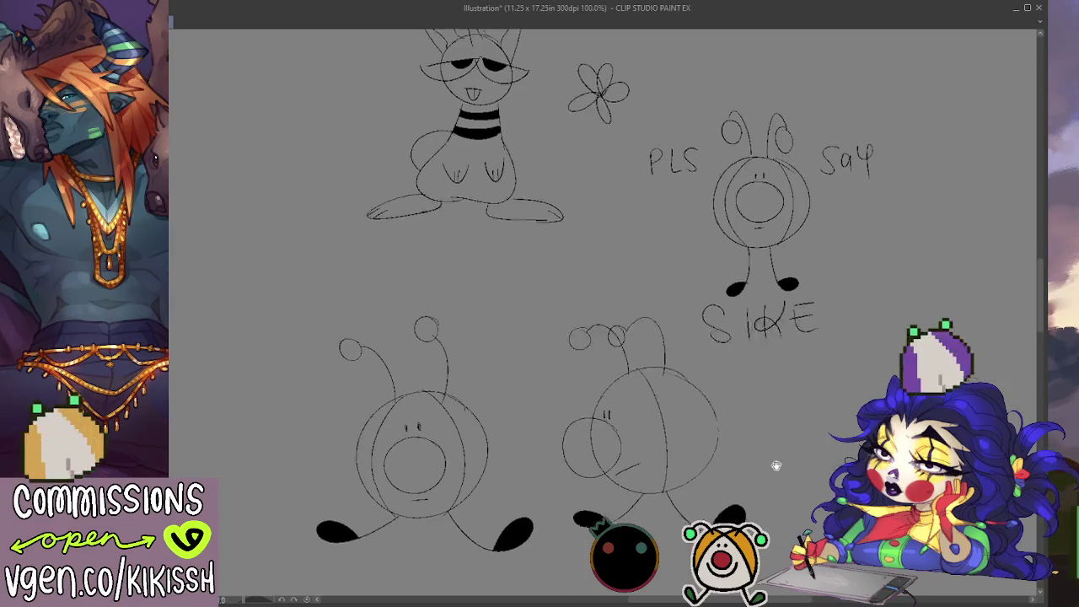
left_click_drag(779, 524, 600, 509)
left_click(723, 455)
left_click(797, 442)
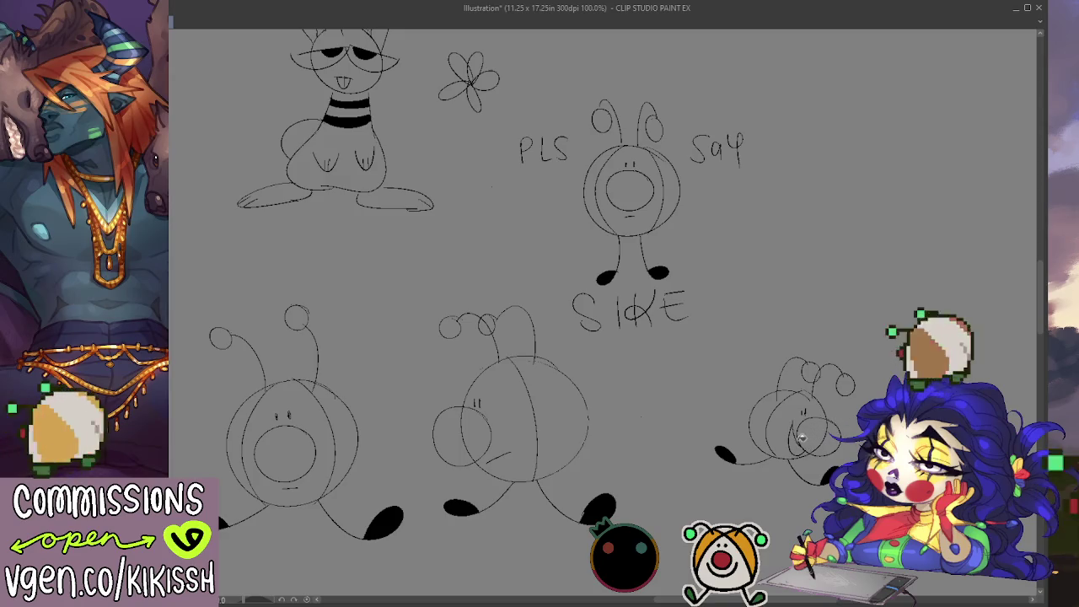
Step: Draw a round body circle to the right of the Say lettering
mouse_move(840, 367)
left_mouse_down()
mouse_move(866, 379)
mouse_move(841, 421)
mouse_move(761, 443)
mouse_move(778, 426)
mouse_move(739, 427)
mouse_move(724, 381)
left_mouse_up()
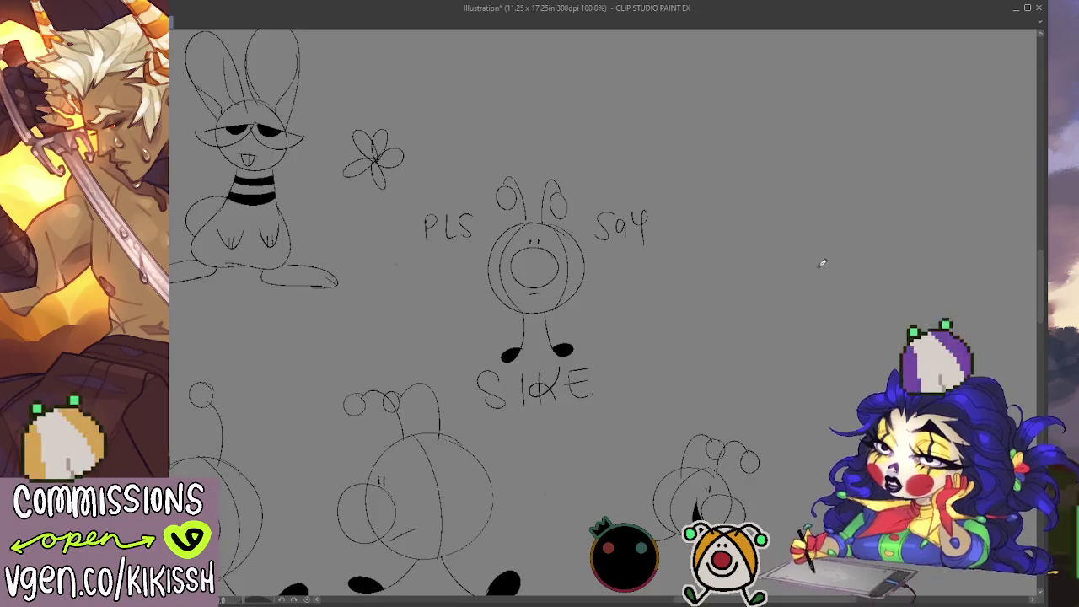
left_click_drag(817, 264, 741, 321)
mouse_move(791, 350)
left_mouse_down()
mouse_move(794, 243)
mouse_move(787, 315)
mouse_move(773, 227)
mouse_move(807, 290)
mouse_move(767, 217)
left_mouse_up()
Step: Give the new round creature a snout circle, eye marks and two loop-footed legs
key("ctrl+z")
key("ctrl+z")
mouse_move(720, 244)
left_mouse_down()
mouse_move(698, 281)
mouse_move(718, 278)
left_mouse_up()
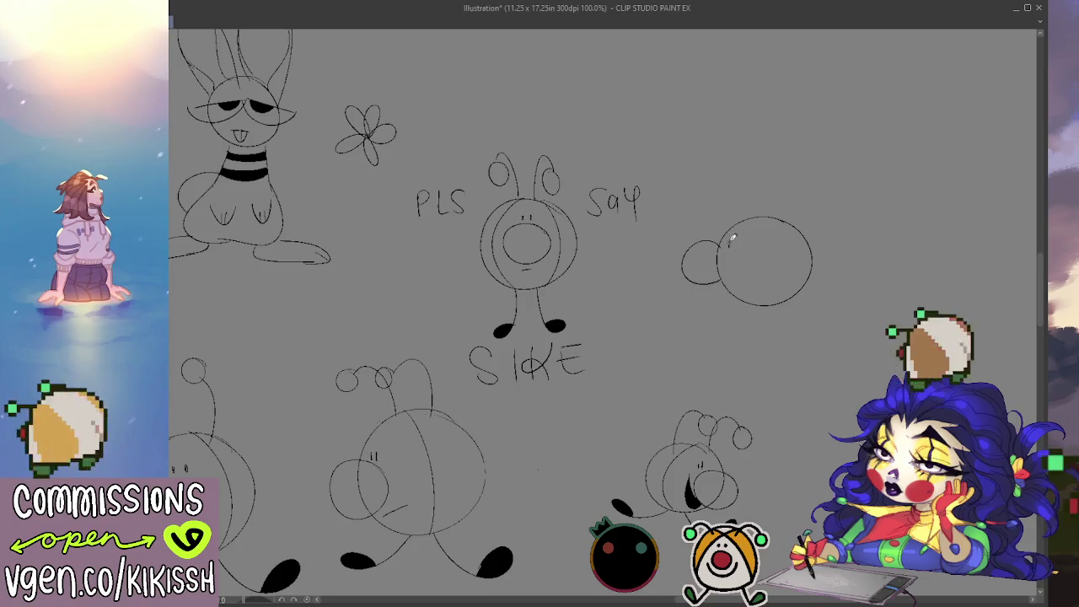
left_click_drag(723, 240, 729, 244)
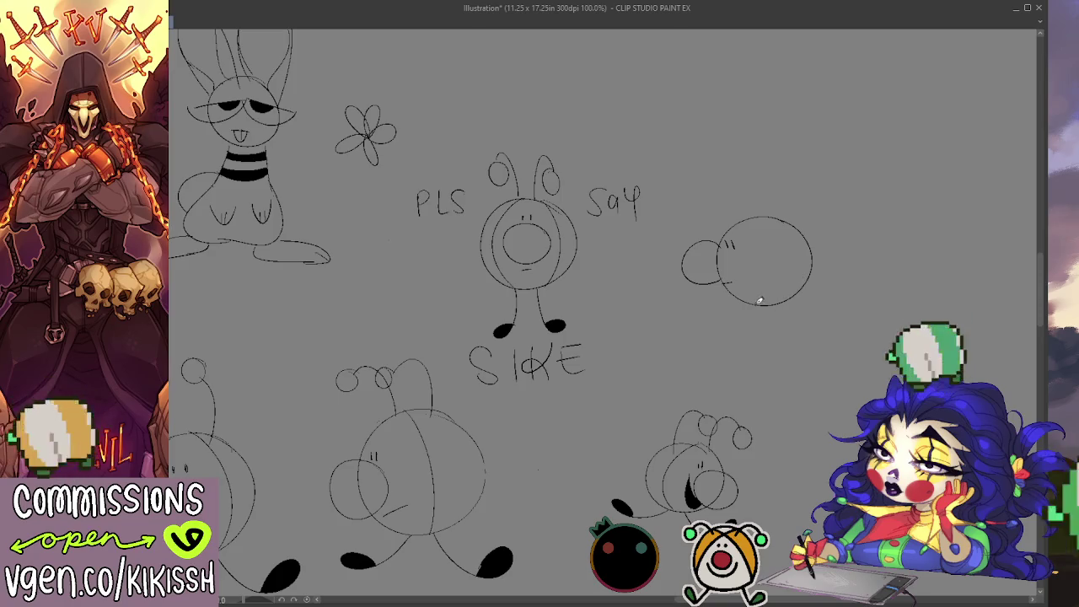
left_click_drag(758, 307, 742, 348)
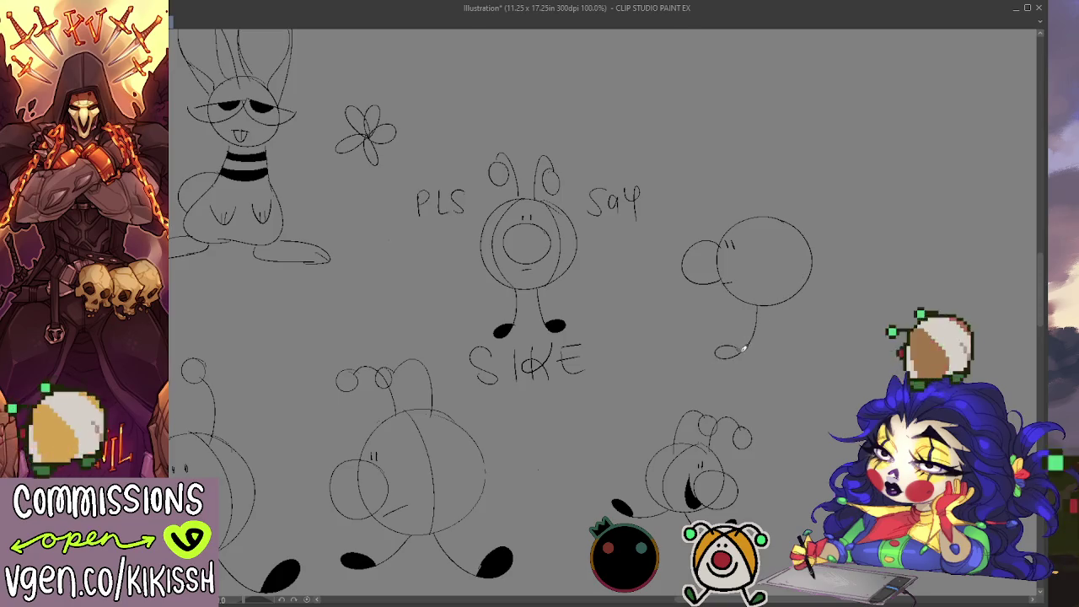
left_click_drag(766, 307, 788, 352)
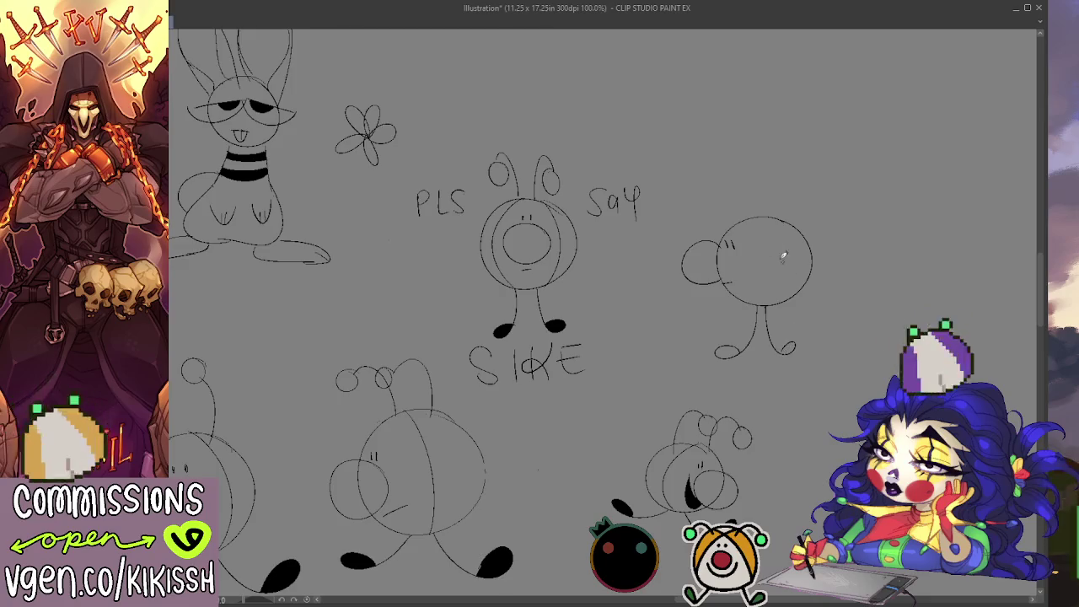
Step: Add an antenna and curved segment lines across the creature's body
mouse_move(747, 219)
left_mouse_down()
mouse_move(696, 182)
mouse_move(744, 177)
mouse_move(771, 221)
left_mouse_up()
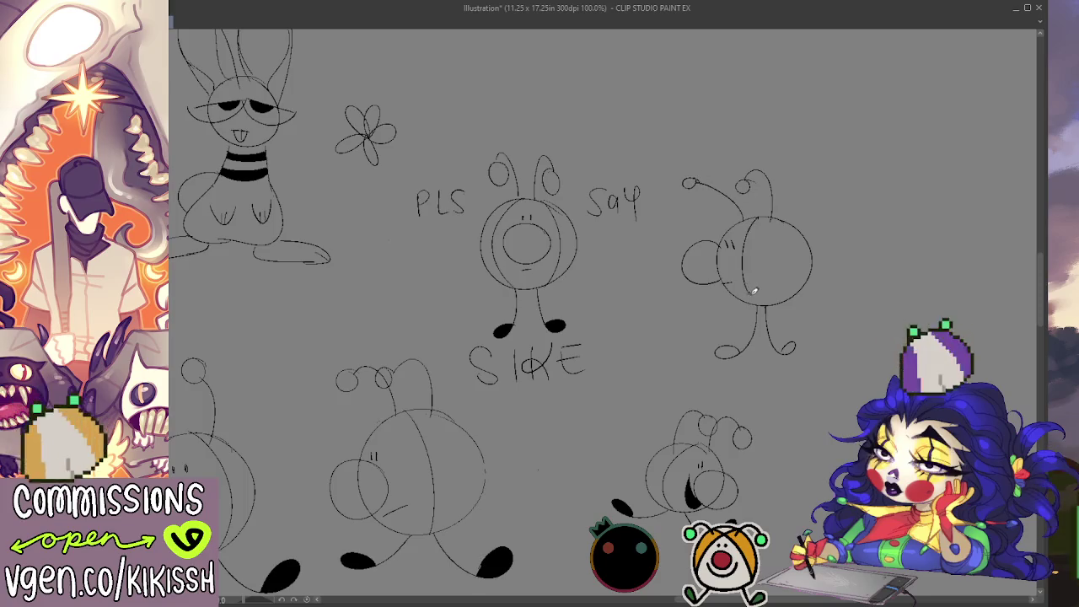
left_click_drag(742, 220, 752, 300)
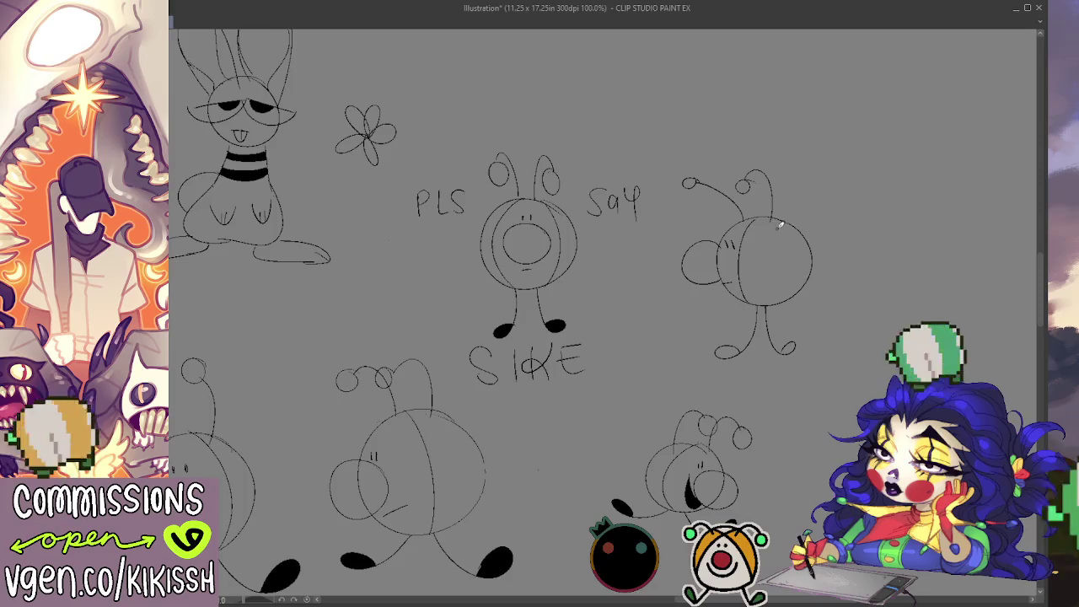
left_click_drag(779, 220, 792, 298)
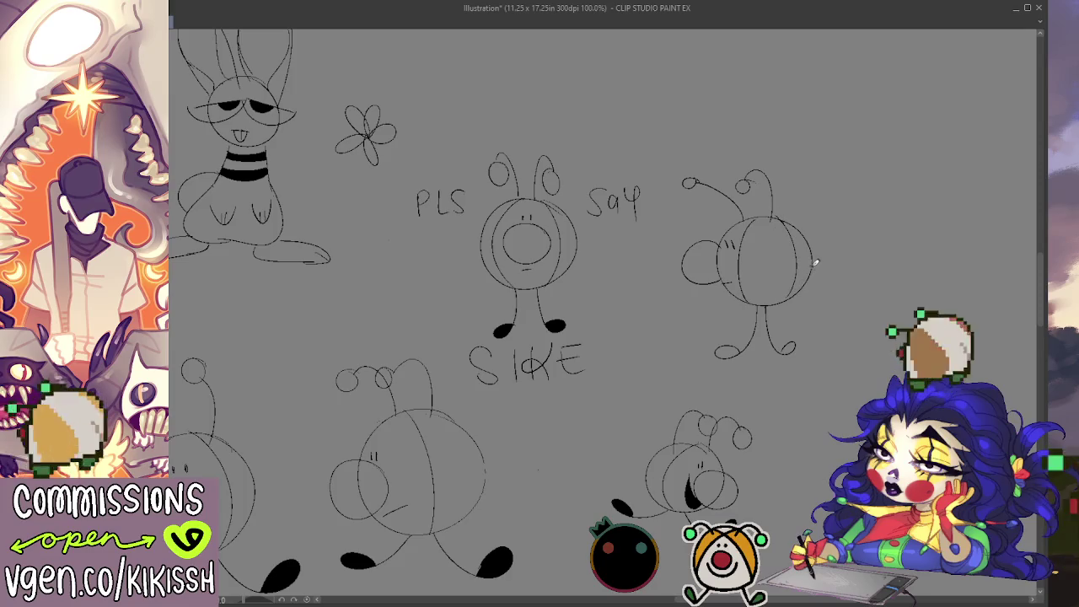
left_click_drag(799, 258, 794, 297)
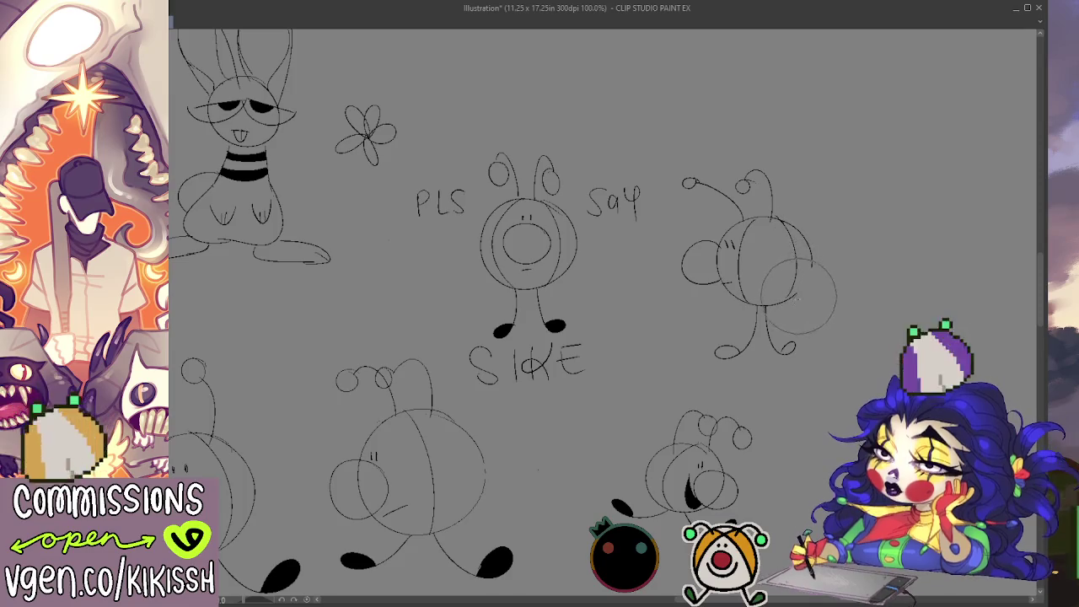
key("ctrl+z")
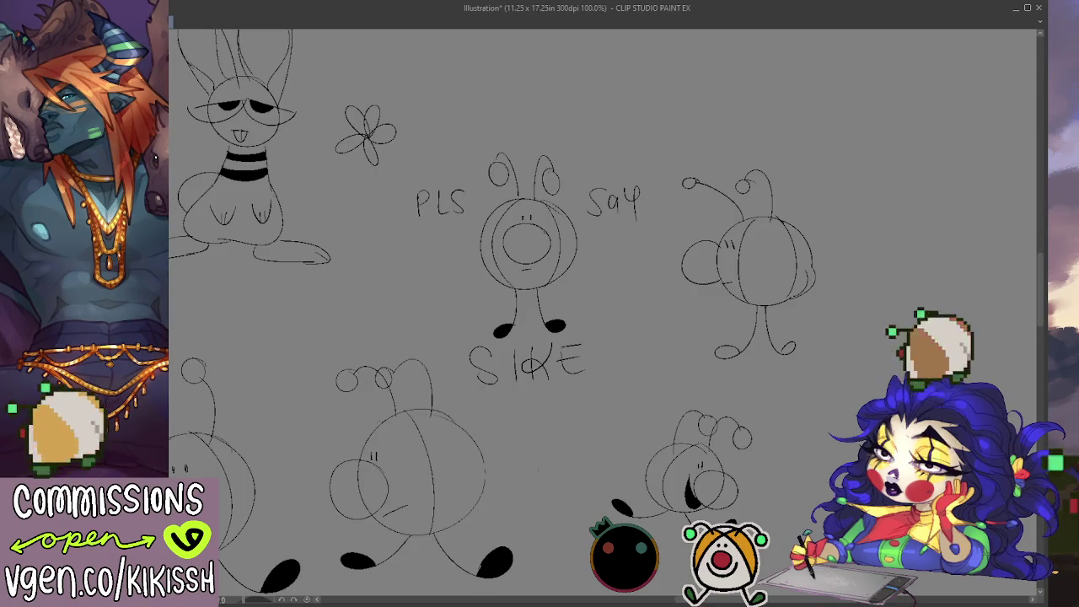
Step: Fill the round creature's left and right feet solid black
left_click(788, 346)
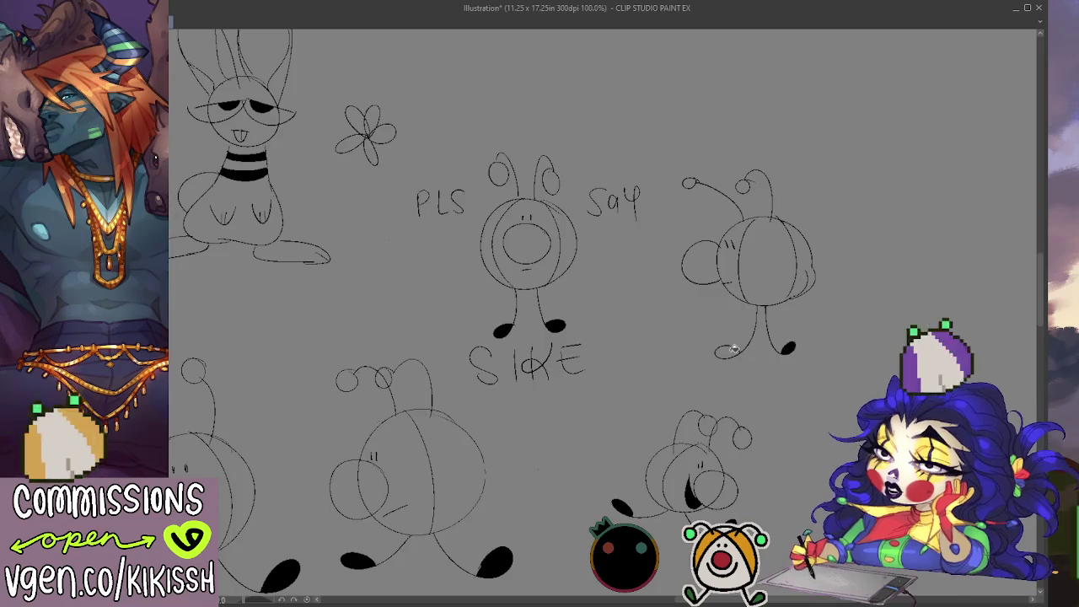
left_click(726, 351)
left_click_drag(630, 387, 732, 345)
left_click_drag(363, 281, 644, 396)
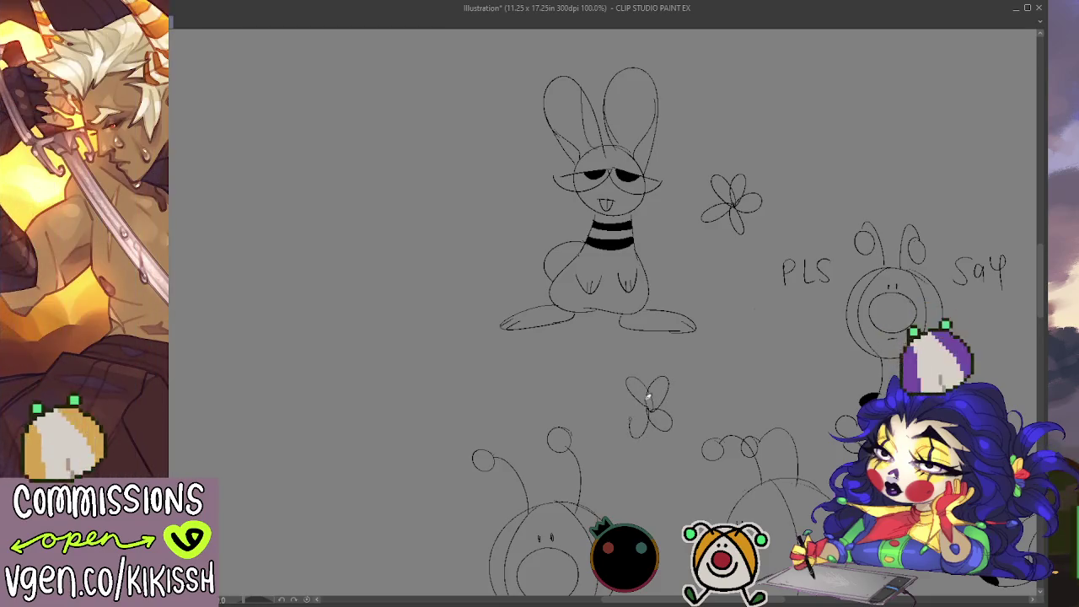
Step: Doodle a small flower below SIKE
left_click_drag(746, 390, 615, 329)
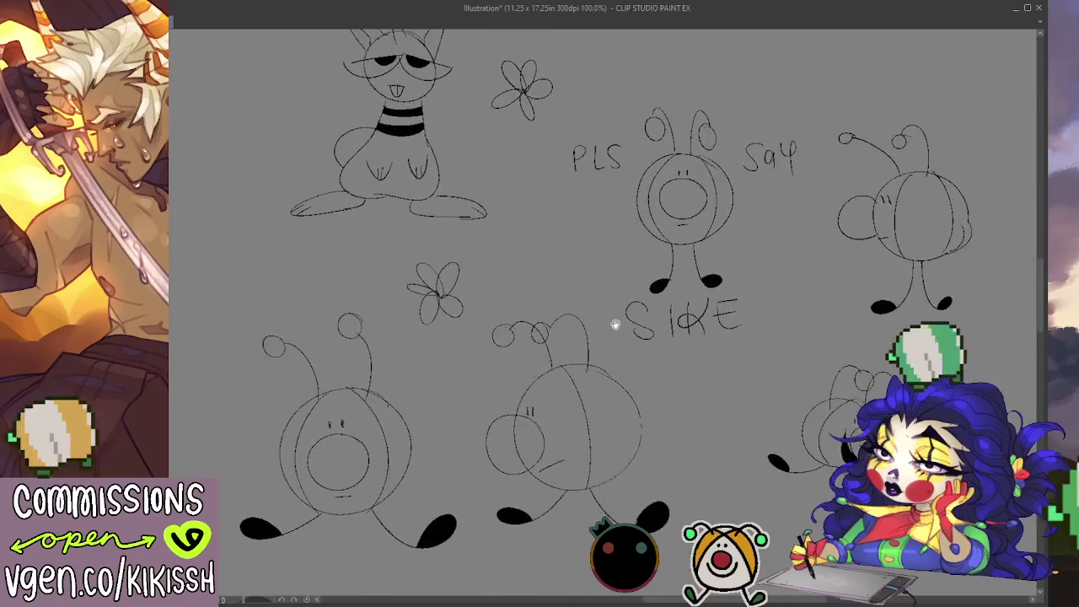
mouse_move(707, 413)
left_mouse_down()
mouse_move(716, 388)
mouse_move(739, 441)
mouse_move(711, 433)
mouse_move(700, 442)
mouse_move(712, 417)
left_mouse_up()
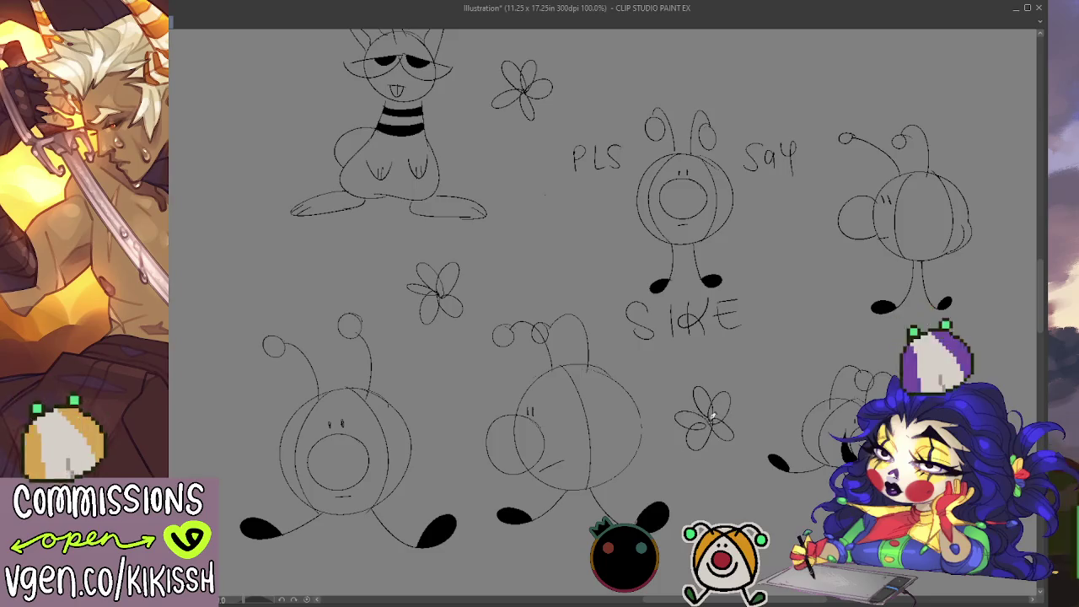
mouse_move(801, 409)
left_mouse_down()
mouse_move(727, 409)
mouse_move(680, 425)
mouse_move(660, 407)
left_mouse_up()
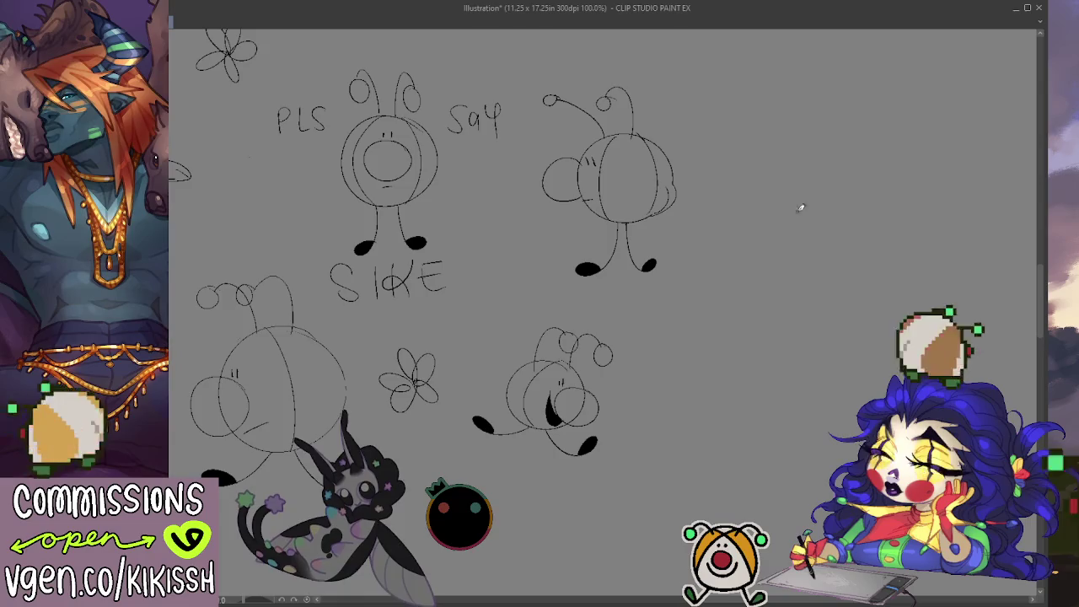
Step: Start a new bunny's head and body right of the pumpkin-lobed creature, with neck stripes
mouse_move(809, 121)
left_mouse_down()
mouse_move(792, 190)
mouse_move(799, 112)
mouse_move(746, 188)
mouse_move(790, 110)
mouse_move(811, 145)
left_mouse_up()
key("ctrl+z")
key("ctrl+z")
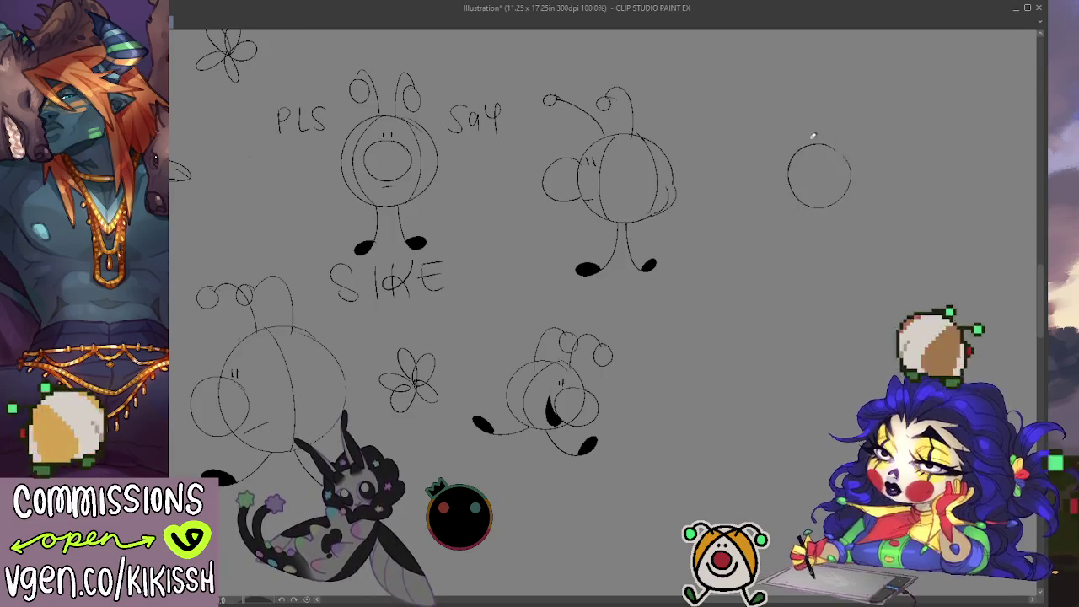
mouse_move(794, 203)
left_mouse_down()
mouse_move(797, 304)
mouse_move(763, 252)
mouse_move(725, 307)
mouse_move(787, 307)
mouse_move(836, 211)
left_mouse_up()
key("ctrl+z")
left_click_drag(780, 233, 845, 234)
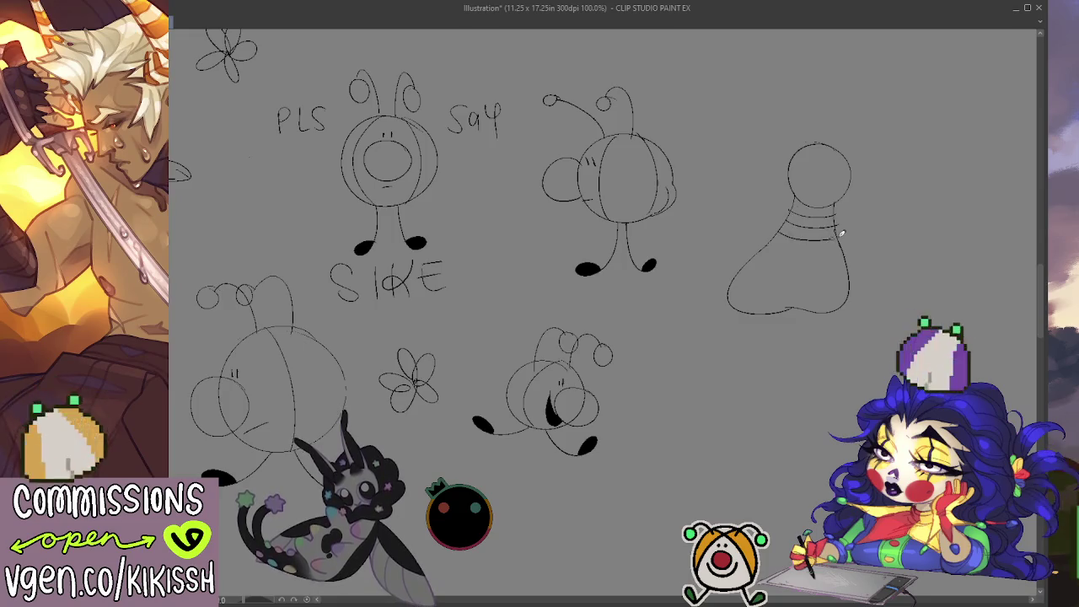
left_click_drag(770, 242, 848, 242)
Step: Draw a long looping ear with inner fold lines and a sleepy-eye line across the head
mouse_move(817, 142)
left_mouse_down()
mouse_move(693, 102)
mouse_move(784, 173)
mouse_move(783, 105)
mouse_move(847, 156)
left_mouse_up()
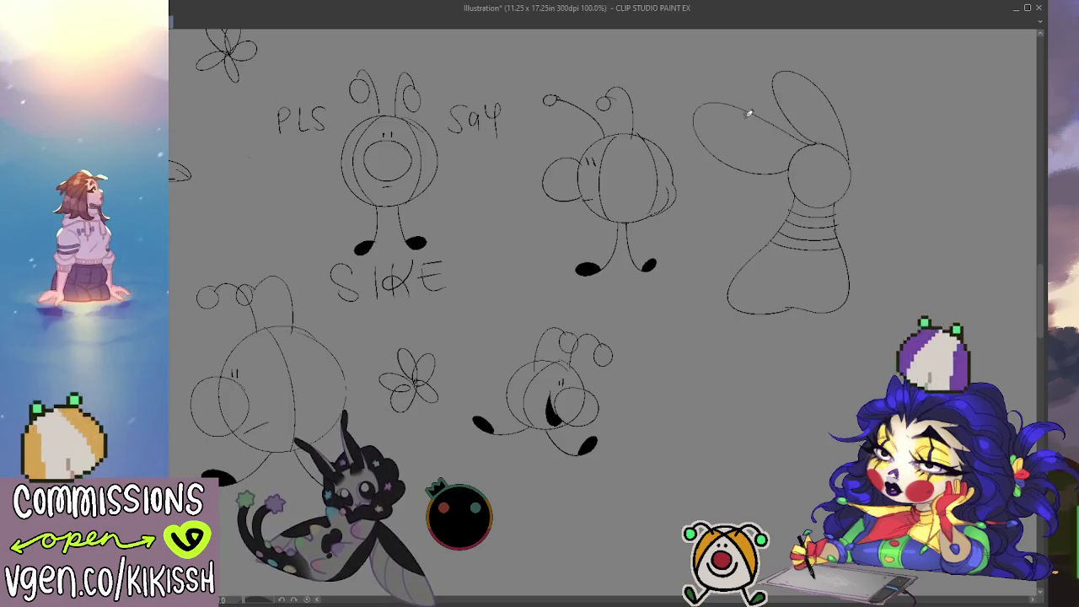
left_click_drag(749, 112, 799, 153)
left_click_drag(729, 158, 794, 163)
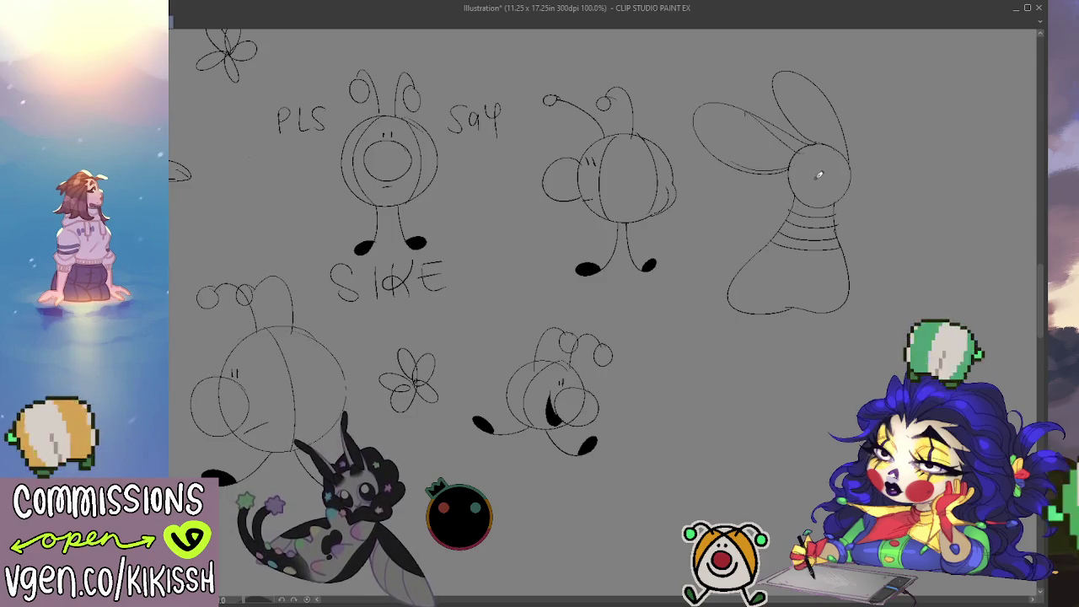
left_click_drag(768, 177, 875, 173)
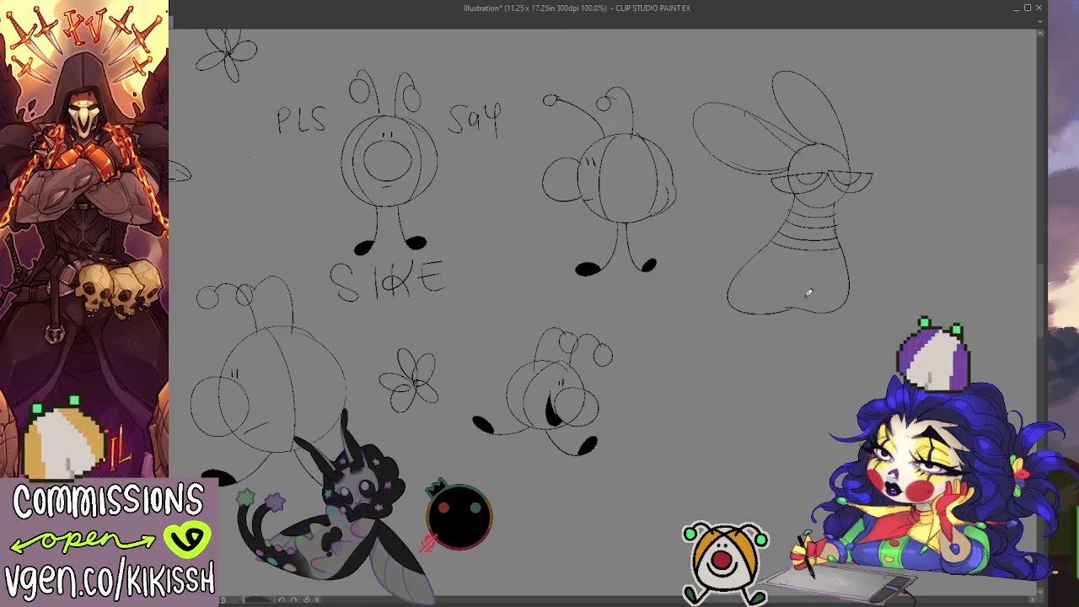
Step: Shape the bunny's lower-left body loop and draw its right haunch and leg outline
left_click_drag(755, 300, 711, 234)
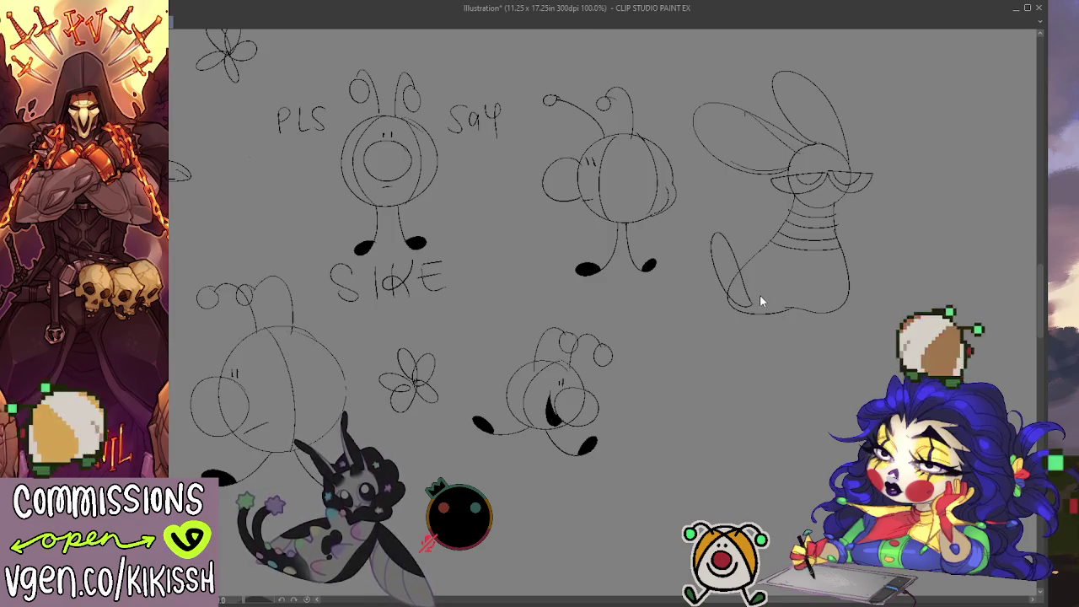
key("ctrl+z")
mouse_move(755, 305)
left_mouse_down()
mouse_move(710, 278)
mouse_move(750, 297)
left_mouse_up()
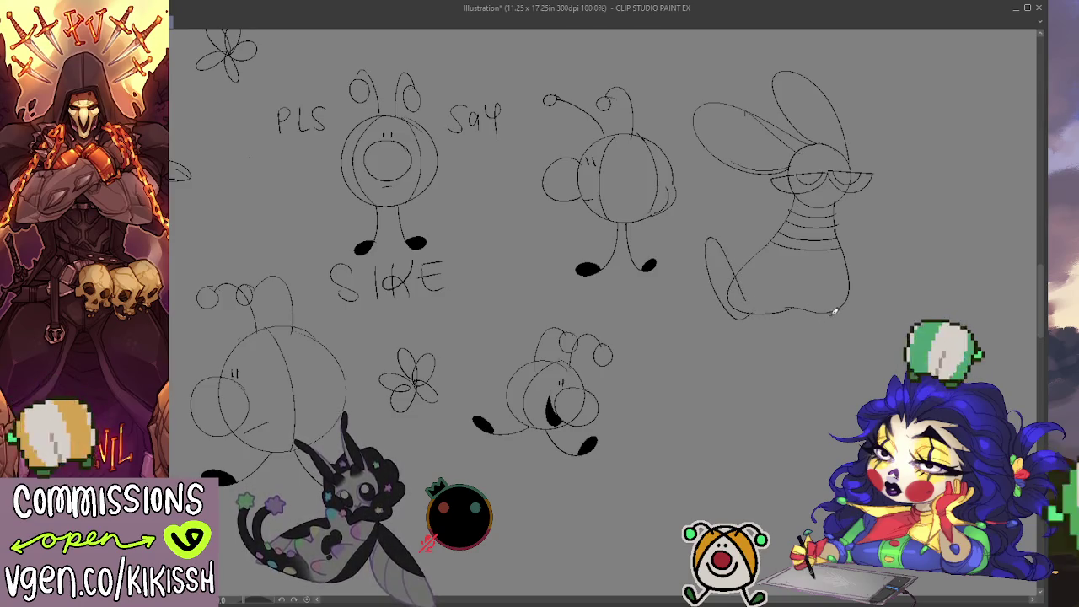
left_click_drag(833, 312, 884, 253)
key("ctrl+z")
mouse_move(836, 308)
left_mouse_down()
mouse_move(885, 258)
mouse_move(840, 295)
mouse_move(883, 228)
mouse_move(848, 297)
left_mouse_up()
key("ctrl+z")
key("ctrl+z")
left_click_drag(883, 246, 850, 306)
key("ctrl+z")
left_click_drag(871, 234, 847, 310)
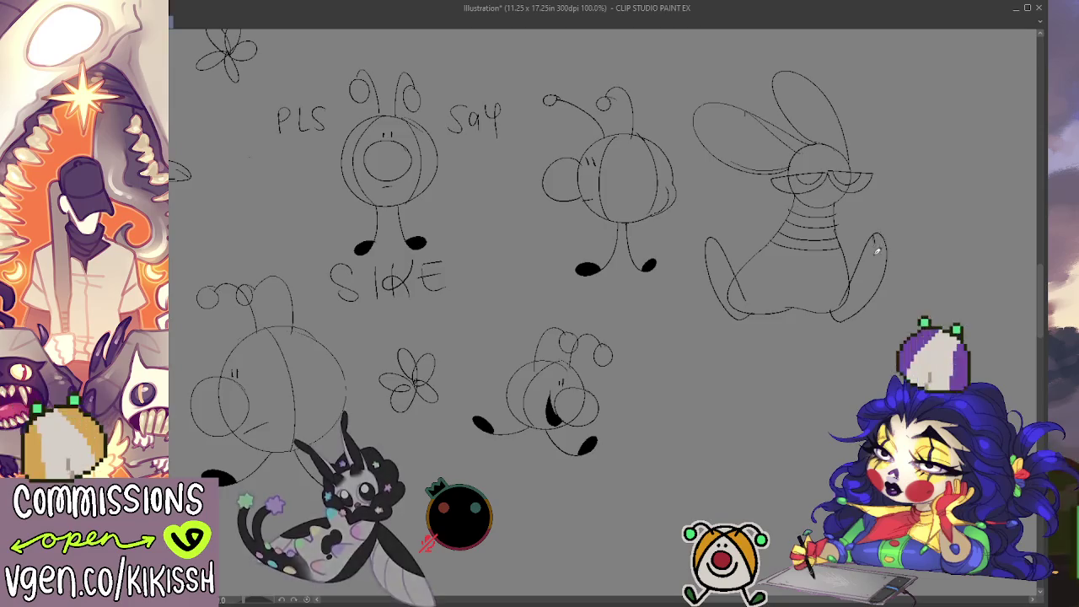
left_click_drag(880, 234, 877, 274)
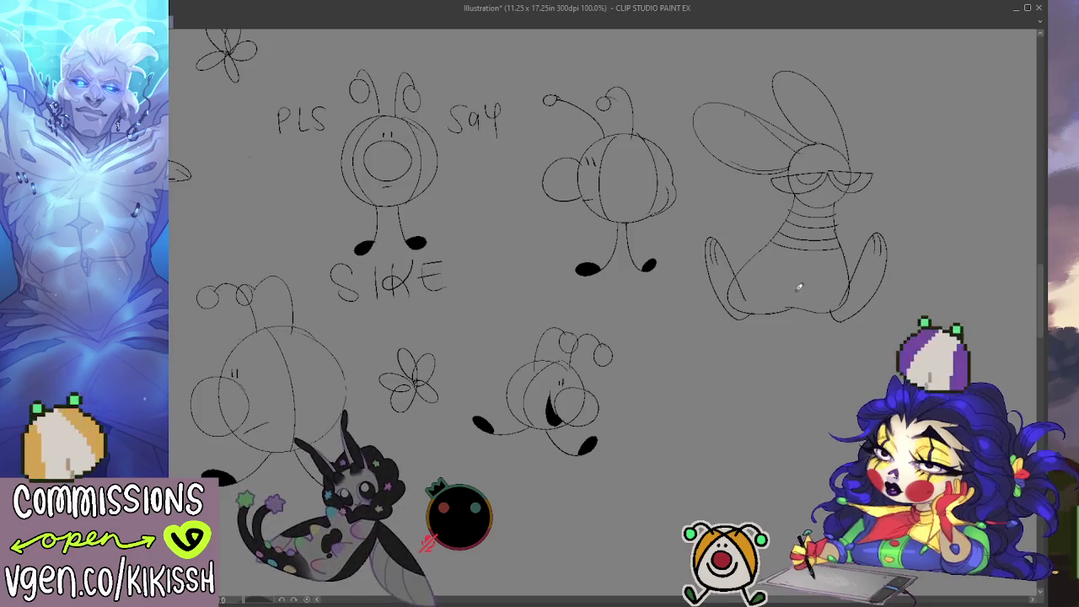
Step: Try paw marks on the bunny's belly, undoing them
left_click_drag(768, 267, 792, 272)
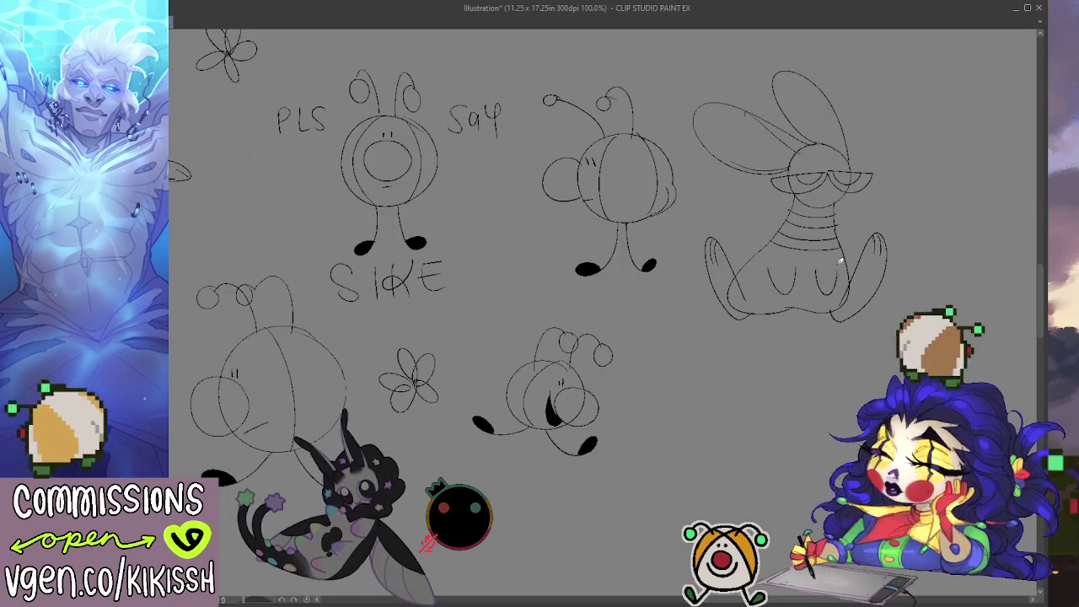
left_click_drag(793, 259, 788, 291)
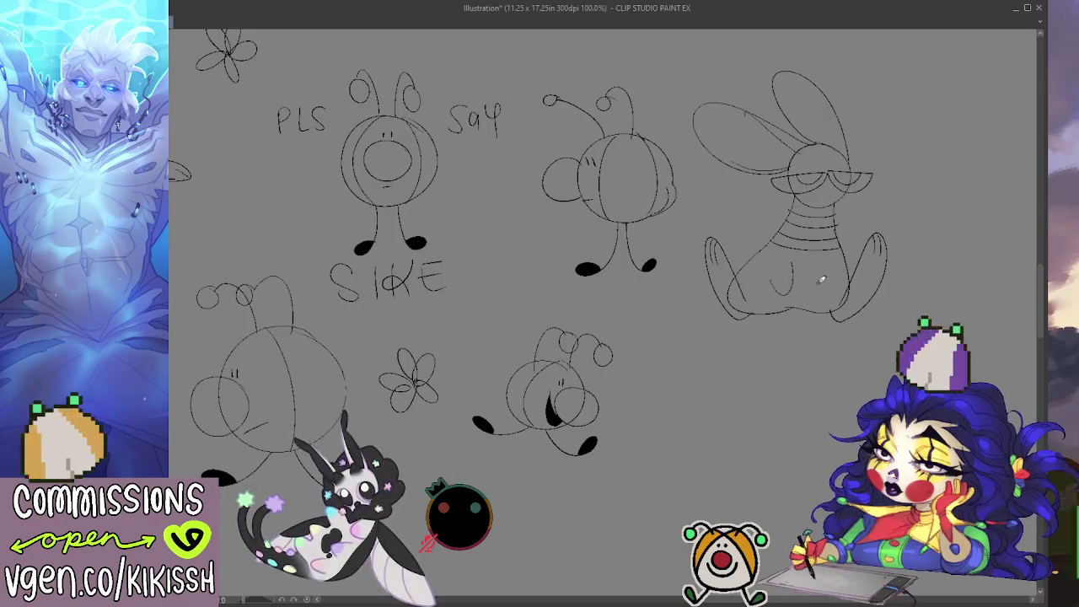
key("ctrl+z")
key("ctrl+z")
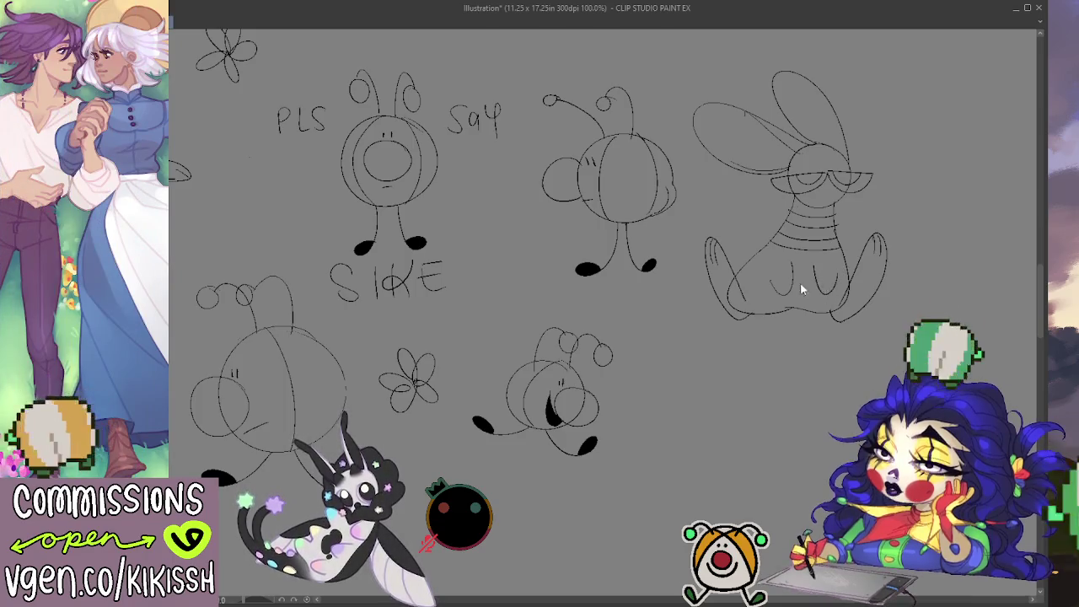
mouse_move(763, 266)
left_mouse_down()
mouse_move(785, 274)
mouse_move(789, 291)
mouse_move(792, 280)
mouse_move(784, 299)
left_mouse_up()
key("ctrl+z")
key("ctrl+z")
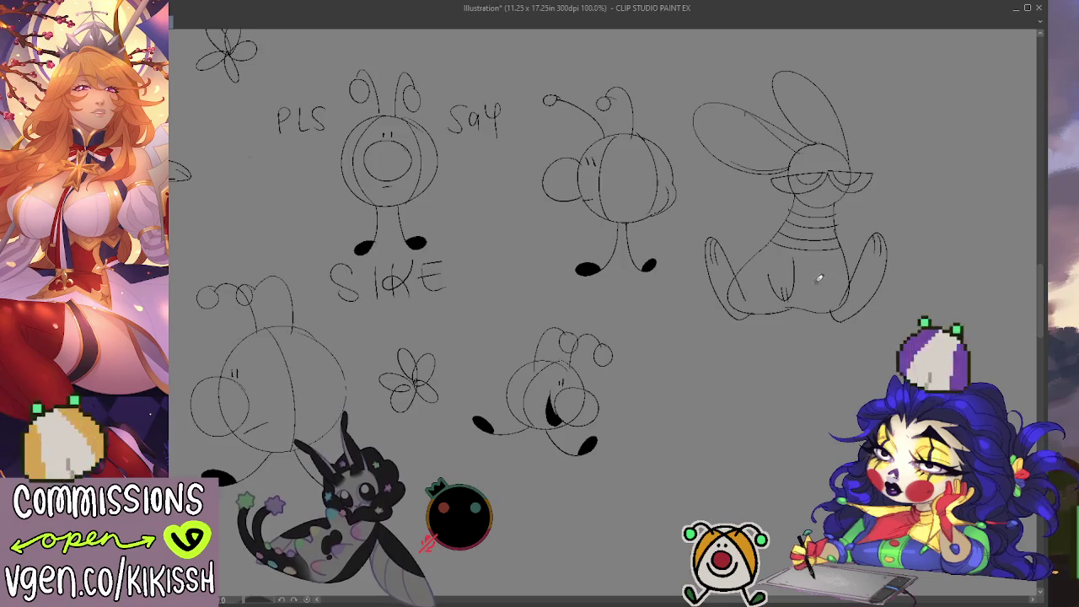
Step: Sketch two front-paw lines across the sitting bunny's belly
left_click_drag(814, 263, 822, 295)
mouse_move(847, 251)
left_mouse_down()
mouse_move(834, 286)
mouse_move(814, 297)
left_mouse_up()
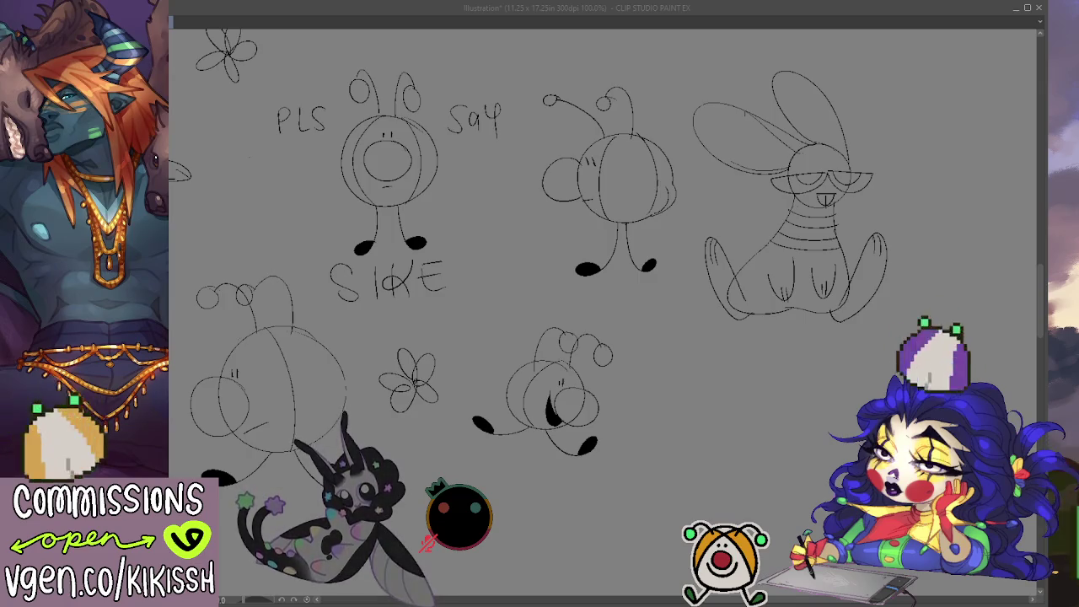
Step: Fill the bunny's right eye black, add light lines by its ear, then pan the page
mouse_move(836, 176)
left_mouse_down()
mouse_move(860, 181)
mouse_move(803, 178)
left_mouse_up()
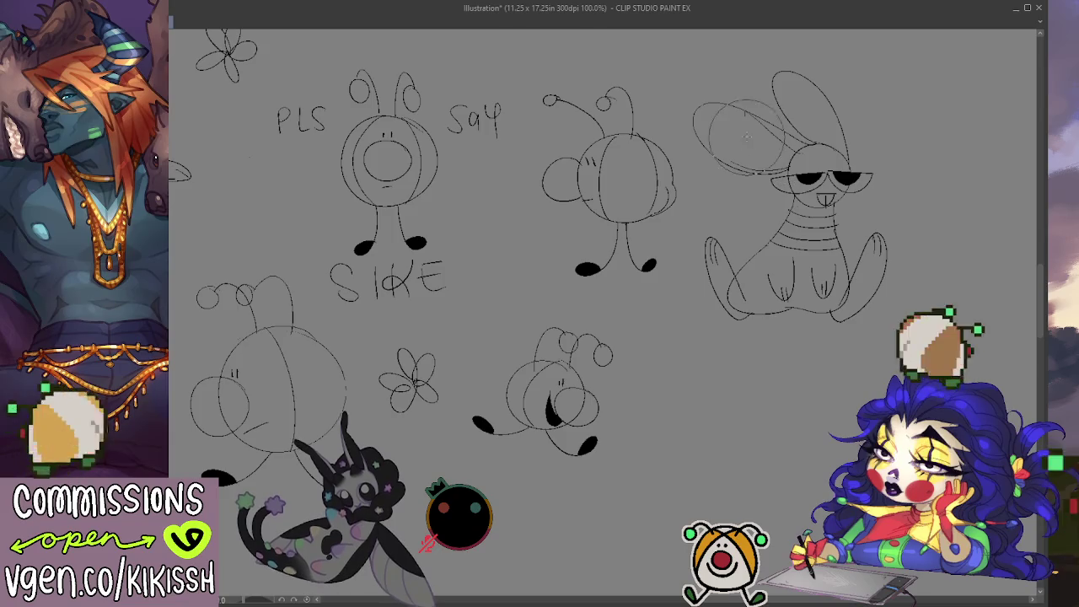
left_click_drag(746, 139, 764, 152)
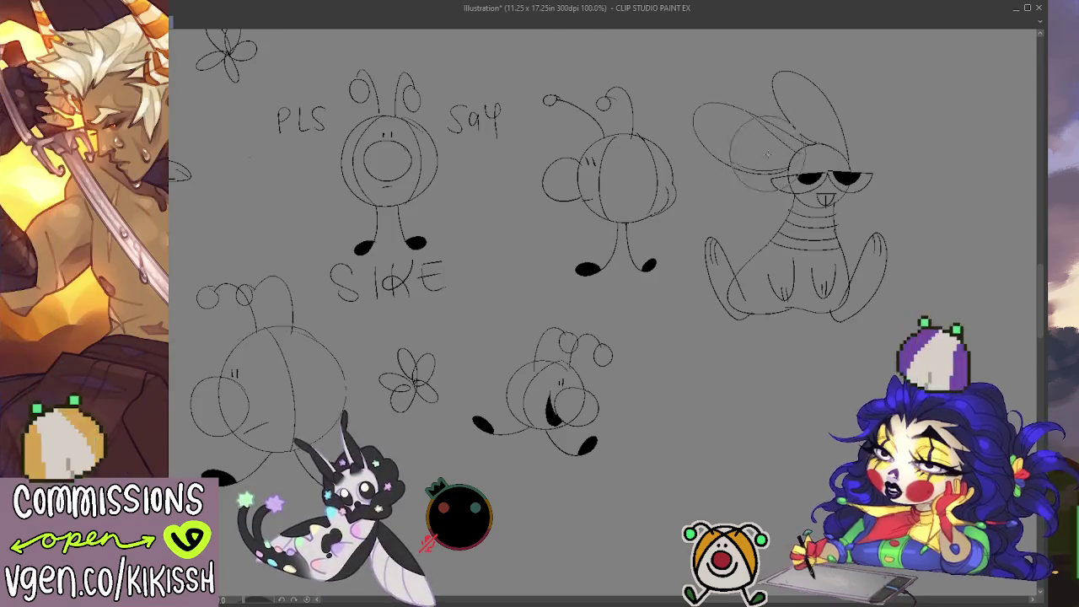
mouse_move(762, 277)
left_mouse_down()
mouse_move(775, 397)
mouse_move(790, 385)
mouse_move(795, 322)
mouse_move(742, 279)
mouse_move(758, 331)
mouse_move(722, 287)
left_mouse_up()
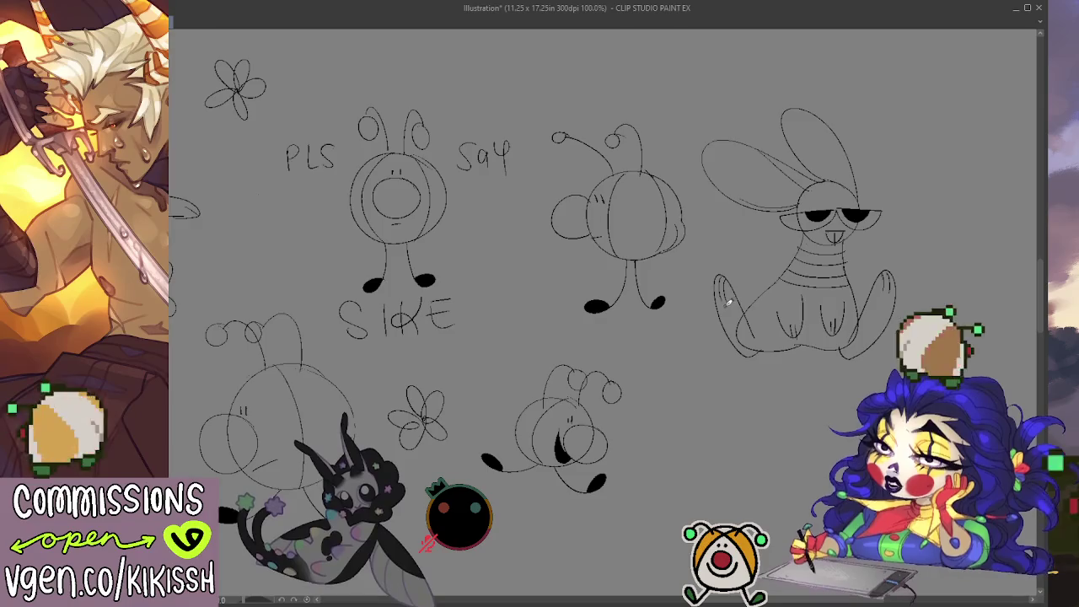
mouse_move(761, 319)
left_mouse_down()
mouse_move(720, 316)
mouse_move(766, 359)
mouse_move(739, 338)
left_mouse_up()
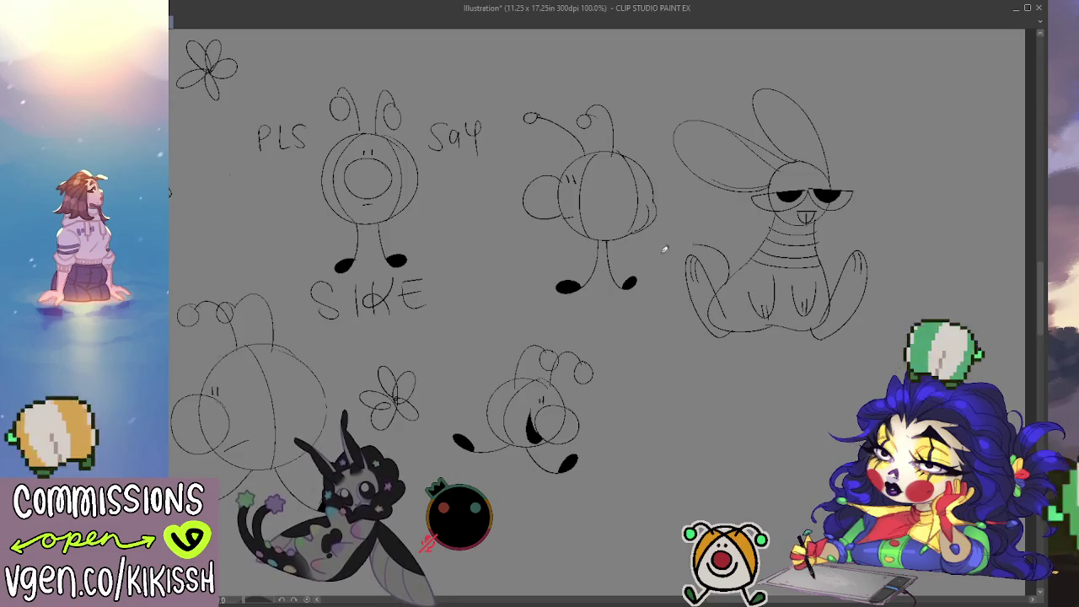
left_click_drag(719, 371, 750, 423)
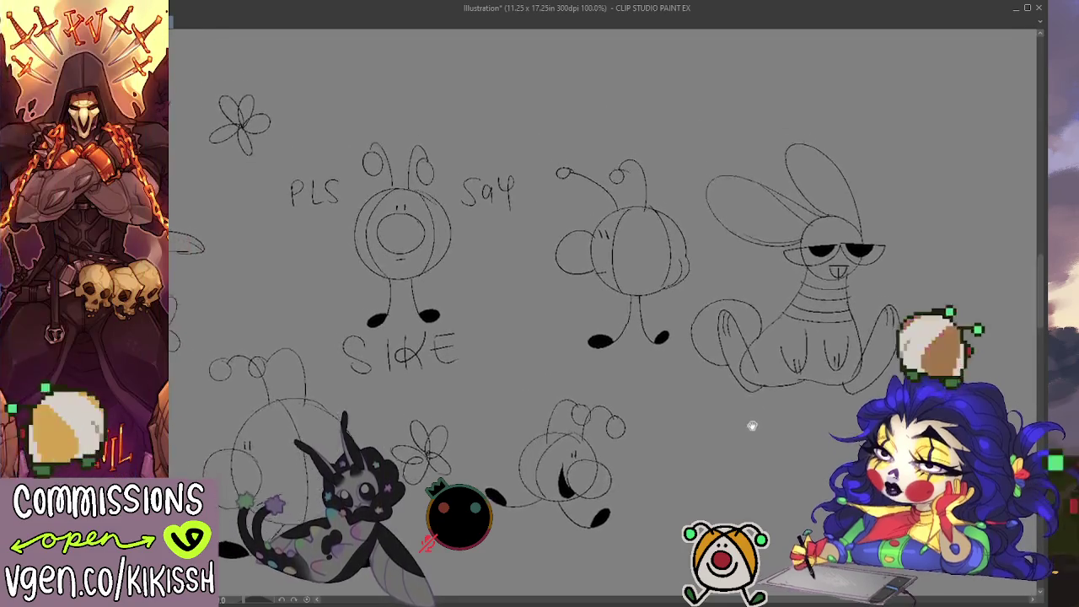
Step: Undo and redraw the arched haunch curve over the bunny's left leg
key("ctrl+z")
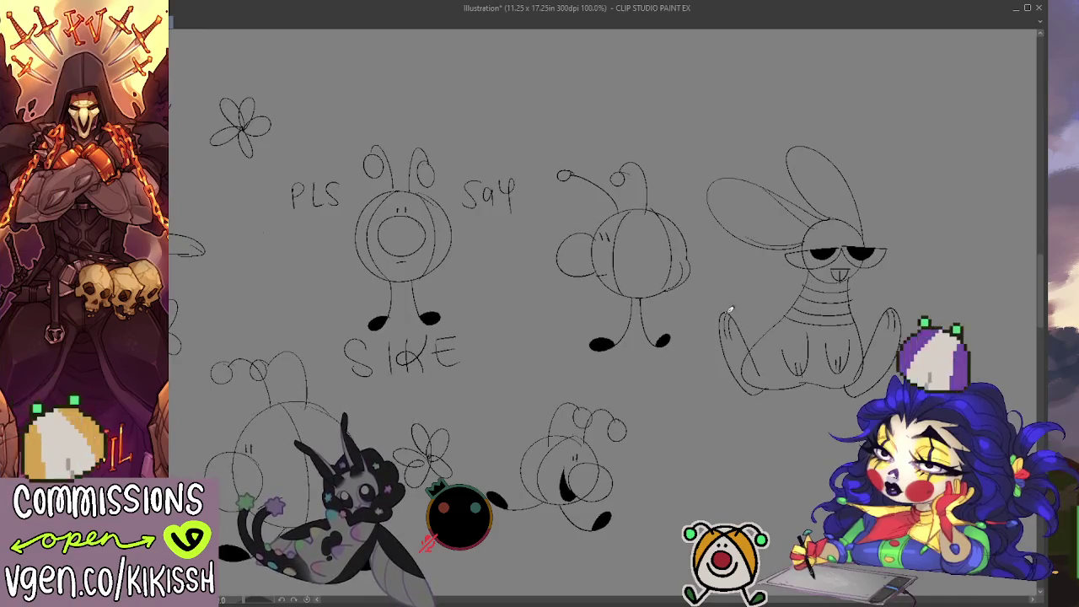
mouse_move(730, 311)
left_mouse_down()
mouse_move(786, 307)
mouse_move(776, 313)
left_mouse_up()
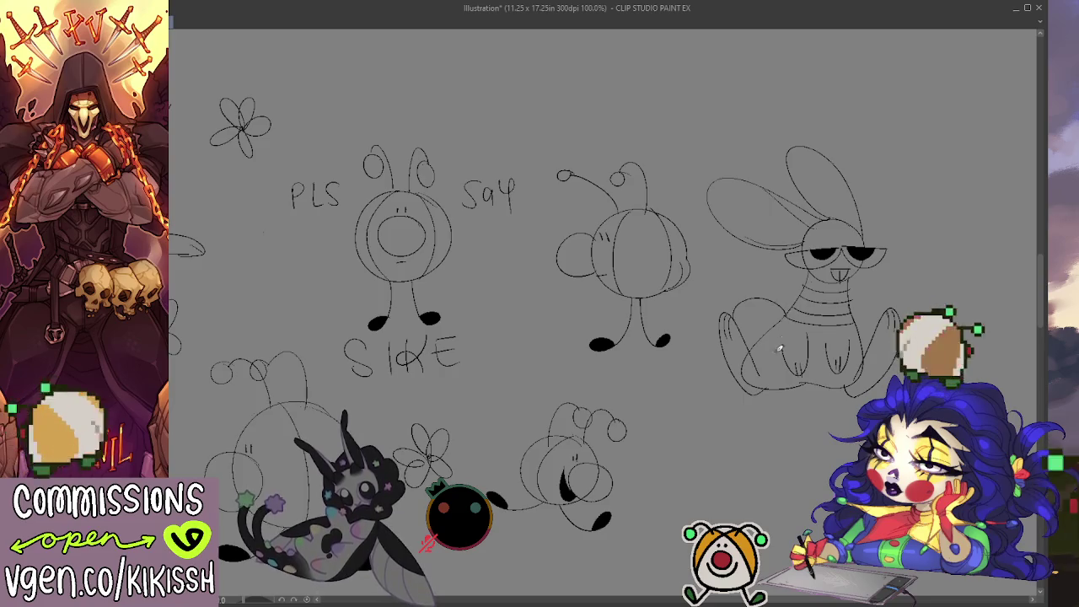
key("ctrl+z")
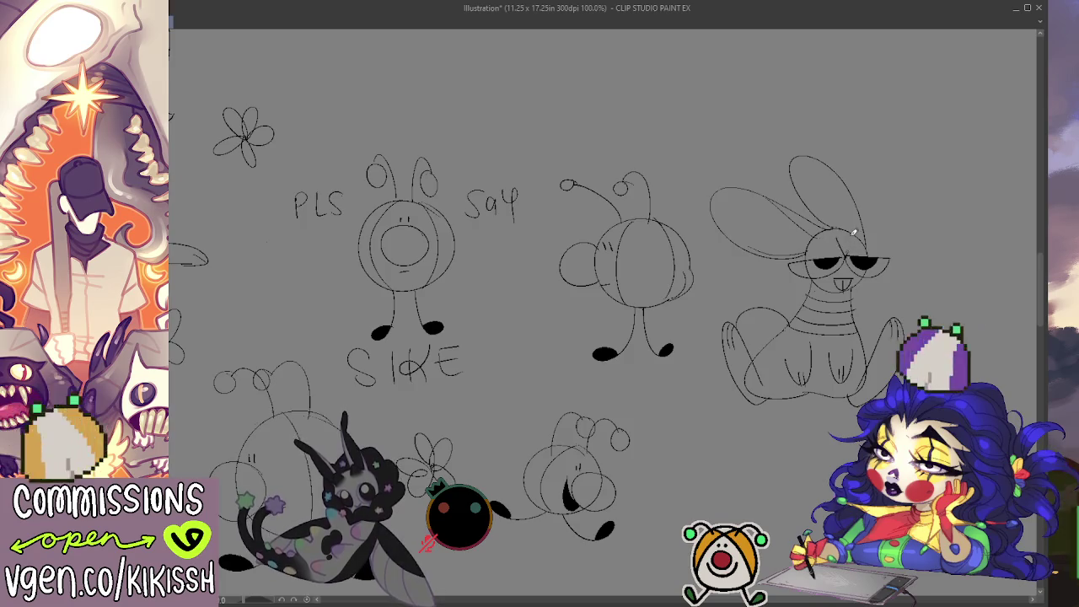
scroll(906, 177, "left", 2)
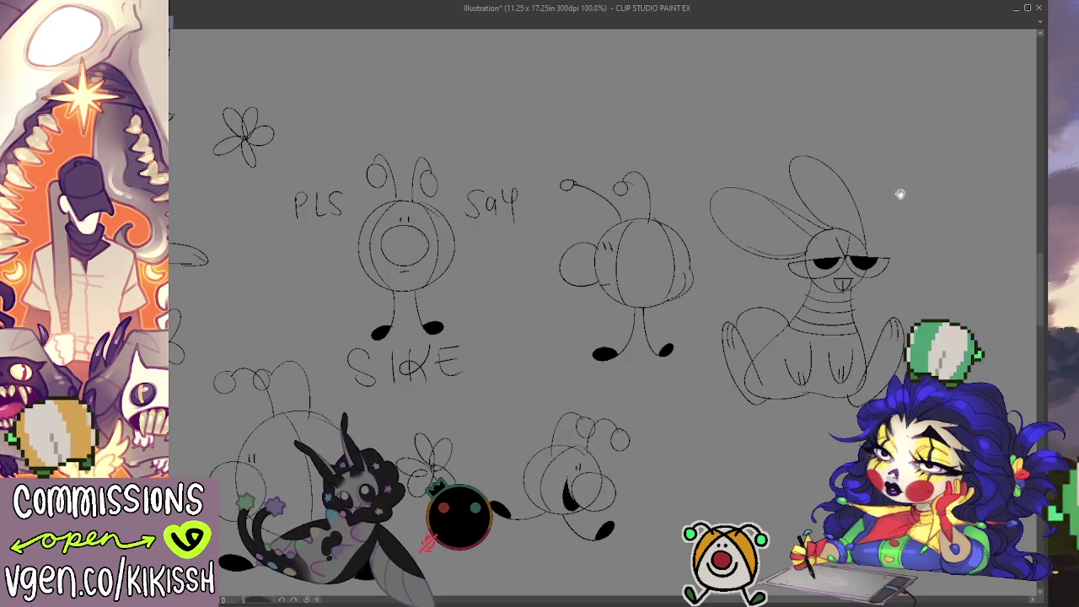
Step: Pan left and fill the bunny's neck stripes in solid black
scroll(916, 246, "left", 2)
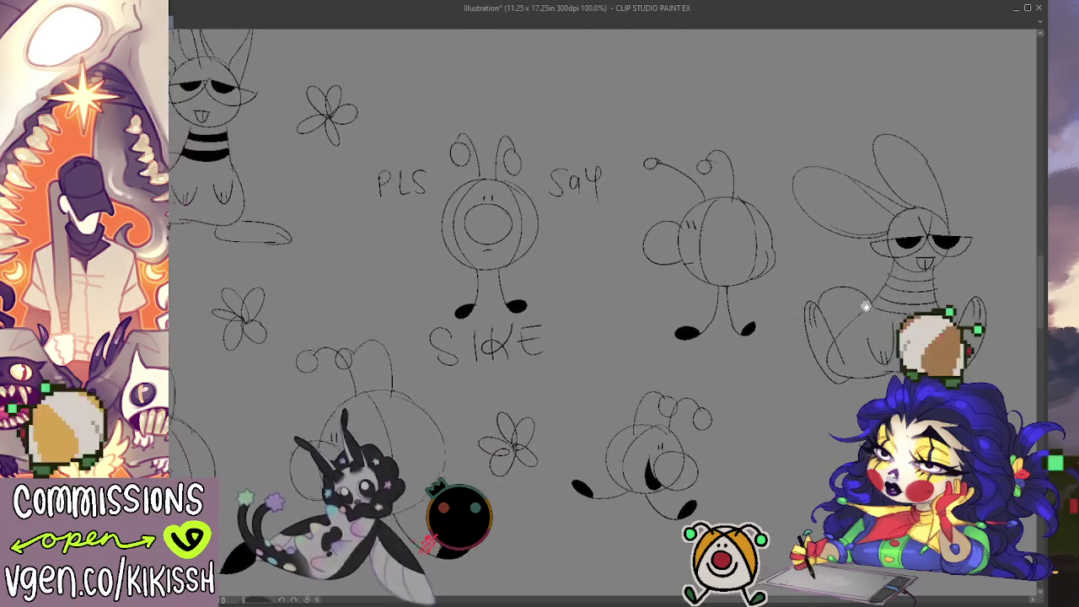
mouse_move(895, 299)
left_mouse_down()
mouse_move(822, 296)
mouse_move(849, 279)
left_mouse_up()
mouse_move(788, 298)
left_mouse_down()
mouse_move(851, 300)
mouse_move(884, 331)
mouse_move(911, 310)
mouse_move(882, 260)
left_mouse_up()
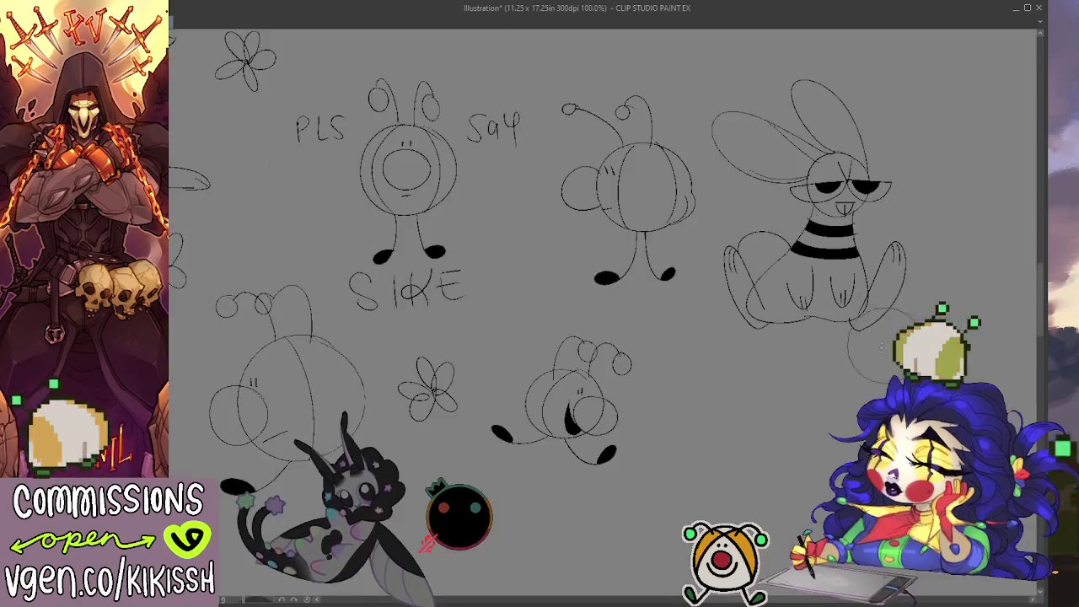
Step: Add an overlapping circle to the round creature left of SIKE after a discarded loop on the bee's head
left_click_drag(627, 421, 623, 413)
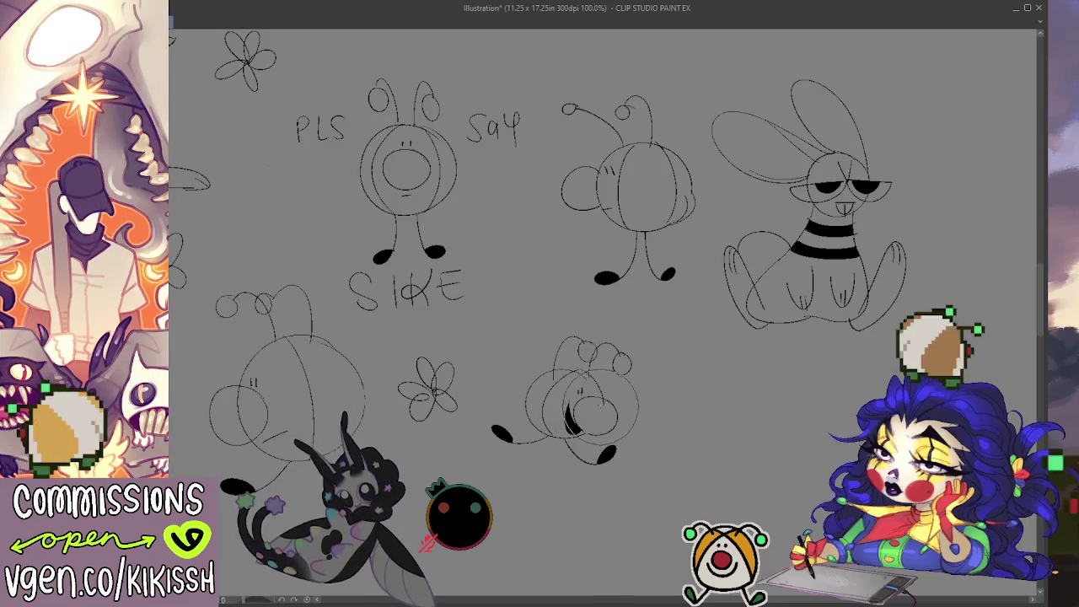
left_click_drag(590, 370, 600, 407)
key("ctrl+z")
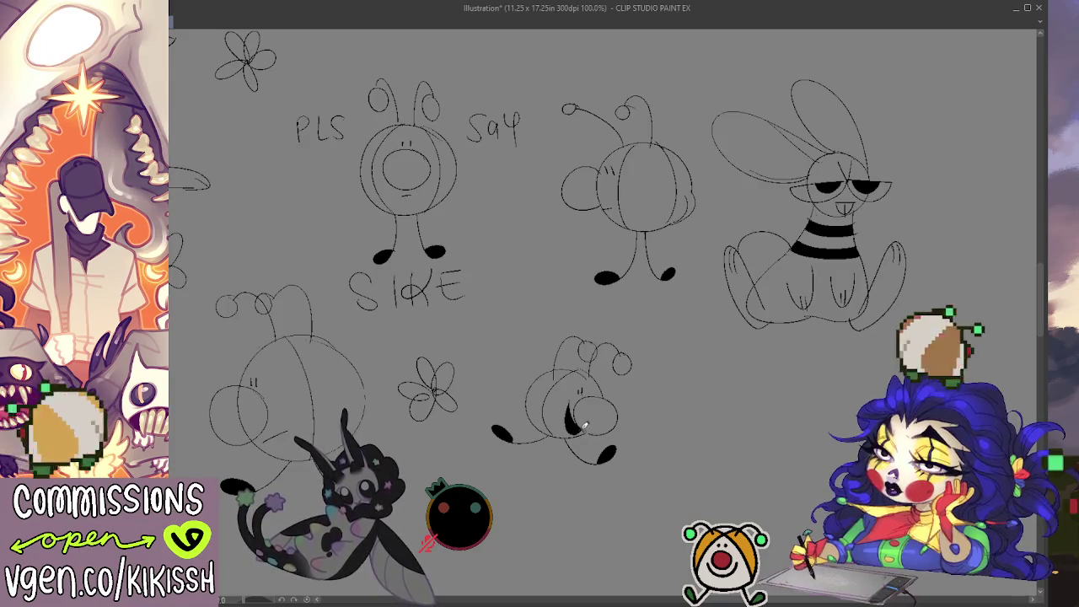
left_click_drag(603, 437, 772, 420)
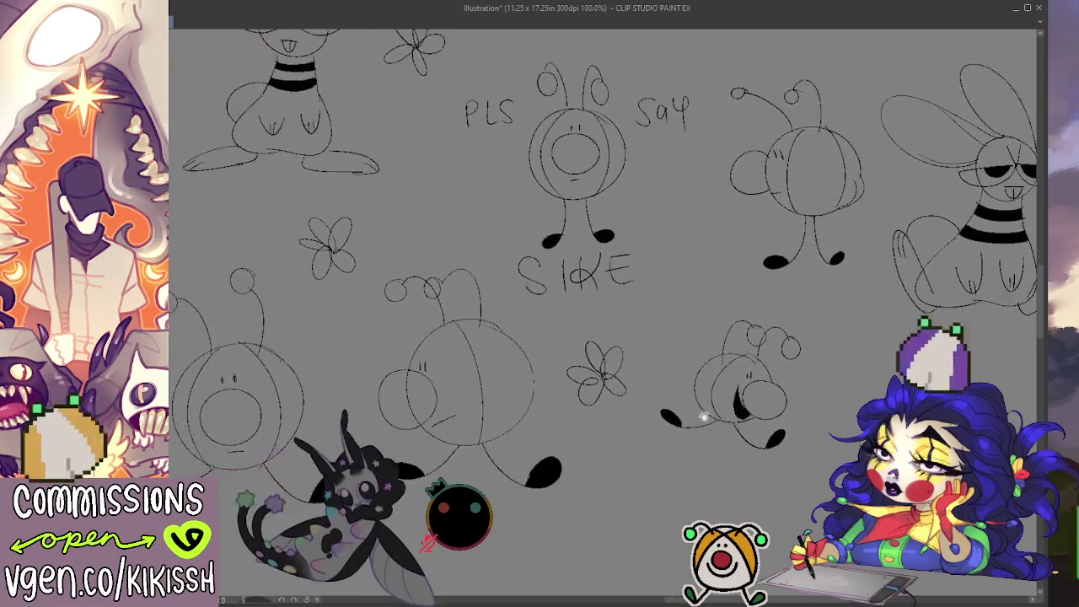
mouse_move(438, 354)
left_mouse_down()
mouse_move(379, 396)
mouse_move(420, 419)
left_mouse_up()
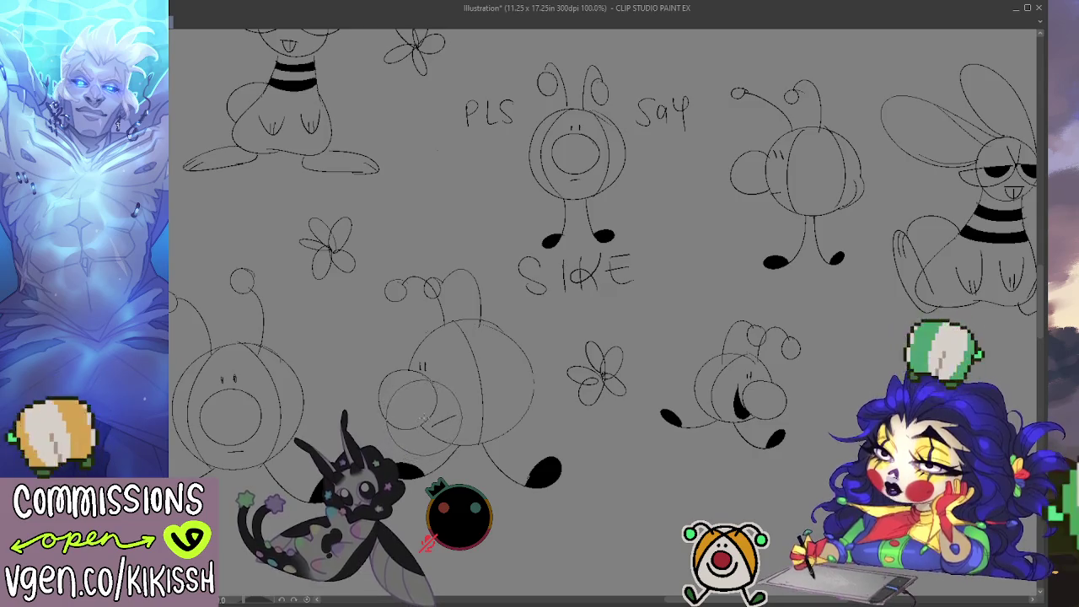
mouse_move(418, 419)
left_mouse_down()
mouse_move(523, 376)
mouse_move(352, 425)
mouse_move(420, 498)
mouse_move(443, 498)
mouse_move(455, 514)
mouse_move(579, 502)
left_mouse_up()
Step: Sketch and delete a guide circle on the bunny's head, then add a small face stroke
left_click_drag(403, 173, 400, 164)
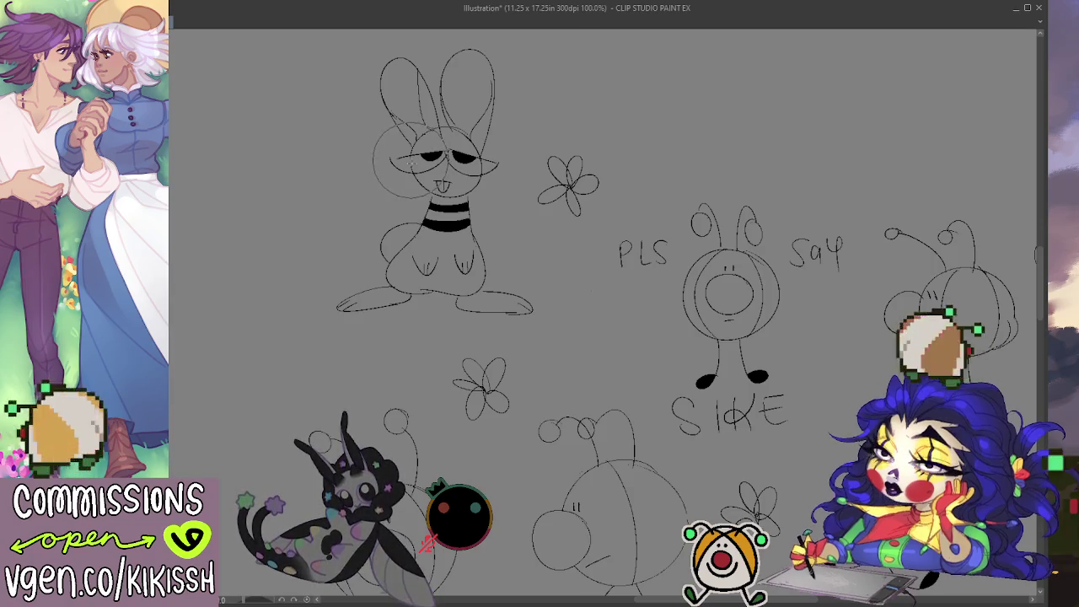
left_click_drag(396, 169, 472, 182)
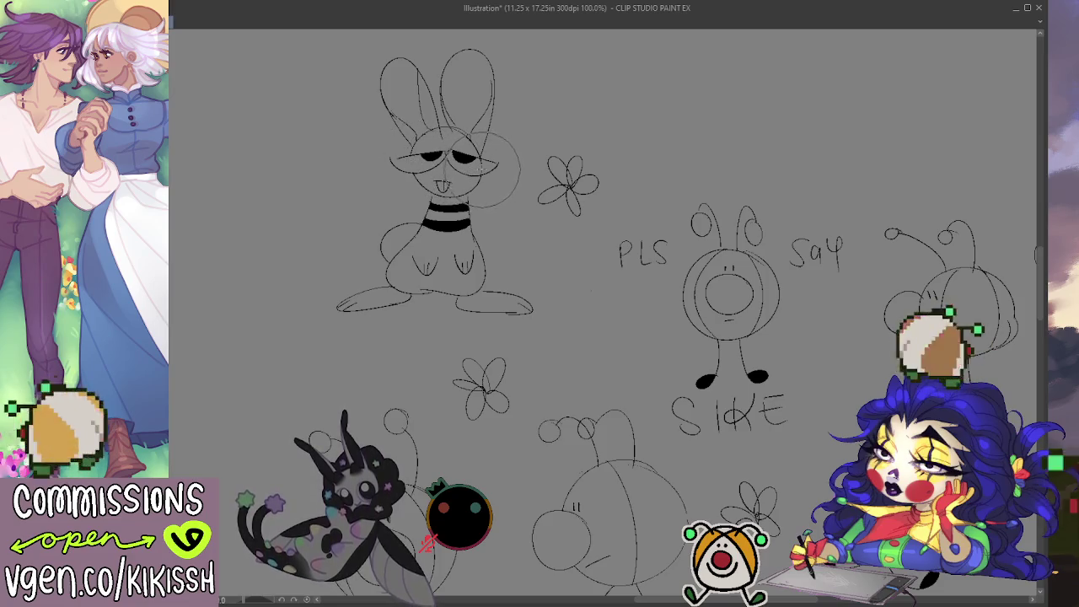
key("Delete")
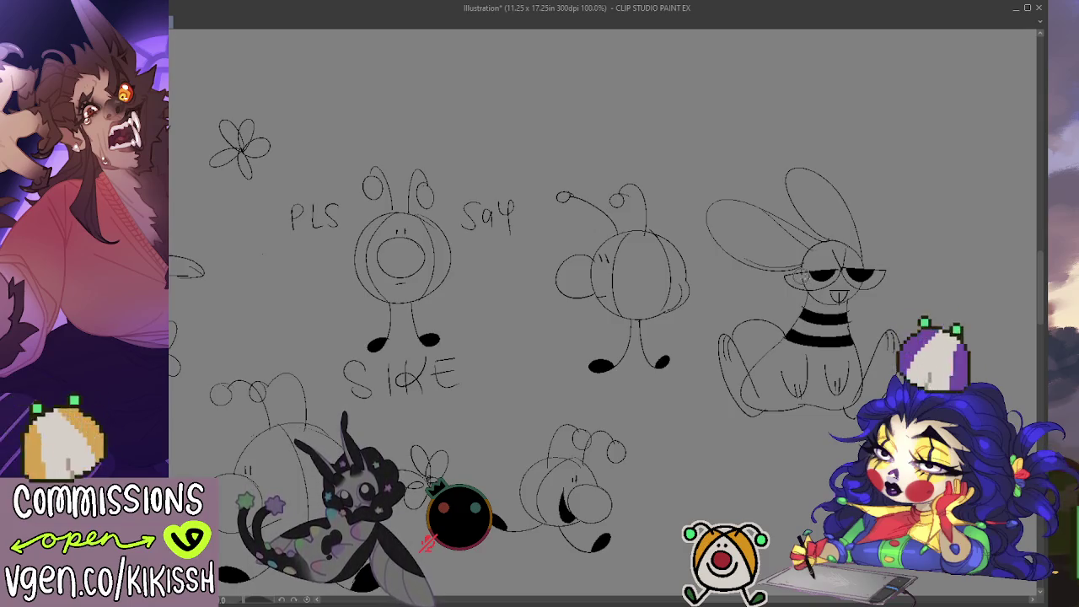
left_click_drag(797, 285, 873, 292)
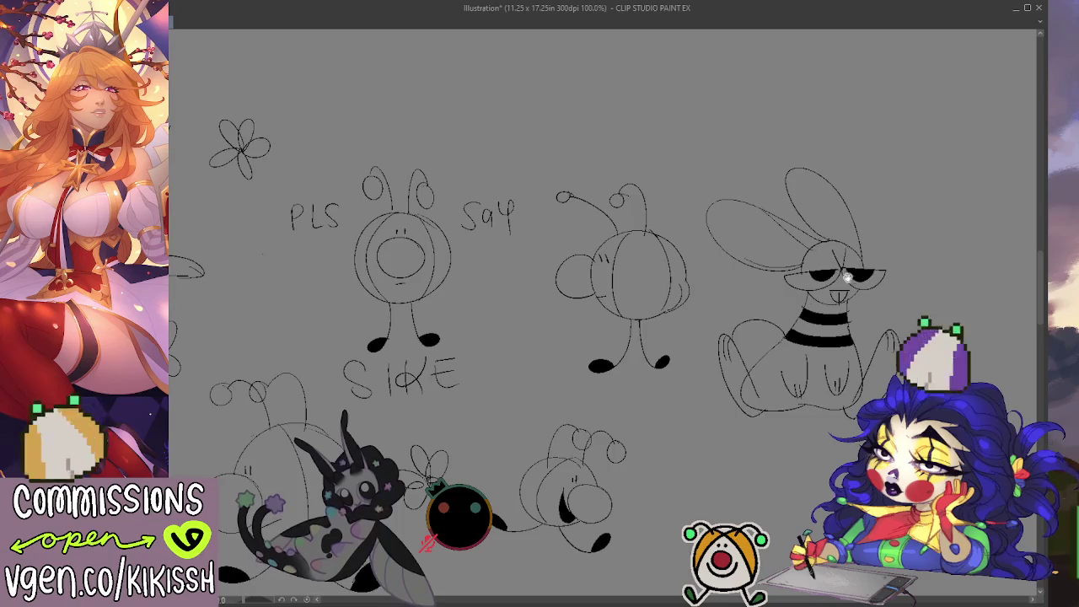
scroll(763, 328, "down", 2)
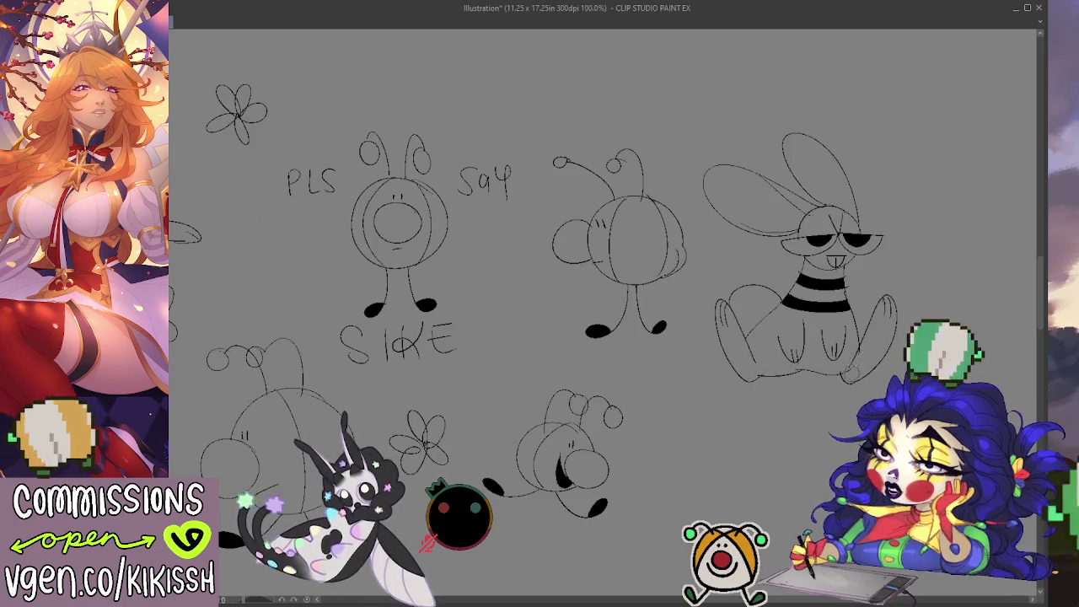
Step: Scroll left and up to show the blank space above the bunny and PLS Say drawing
scroll(908, 317, "left", 2)
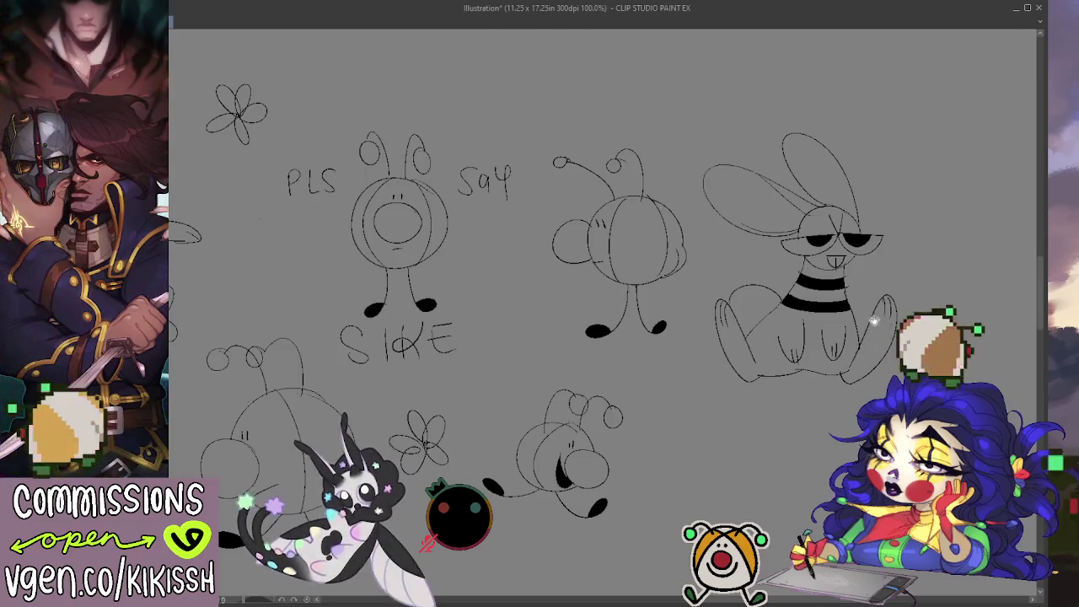
scroll(843, 354, "left", 2)
scroll(783, 373, "left", 3)
scroll(495, 264, "left", 4)
scroll(493, 263, "left", 2)
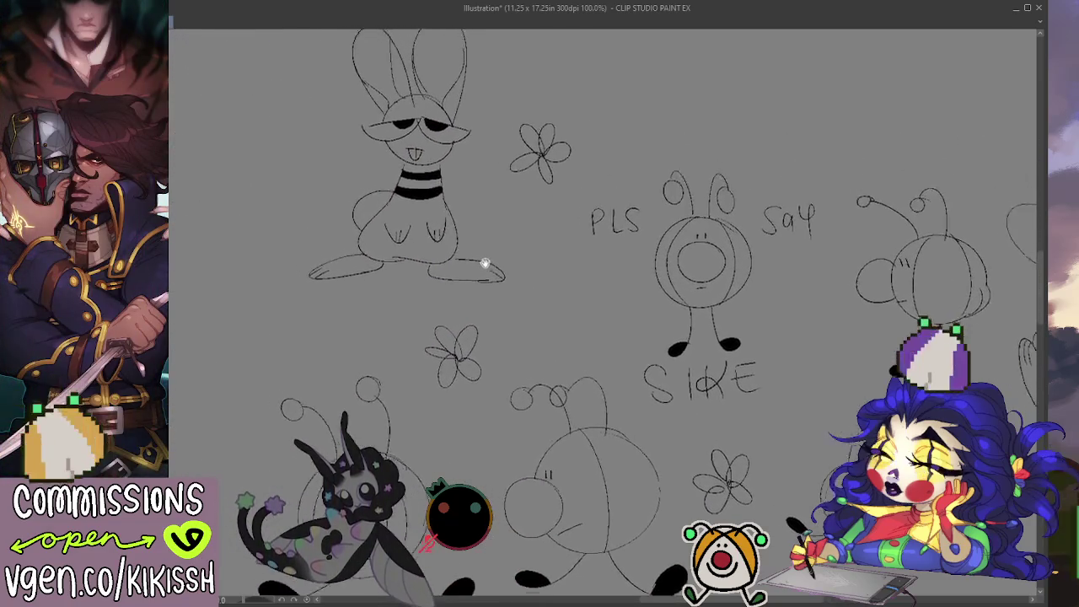
scroll(482, 261, "up", 2)
scroll(742, 413, "up", 2)
scroll(759, 434, "up", 3)
scroll(725, 425, "up", 1)
scroll(720, 426, "up", 1)
scroll(721, 425, "right", 1)
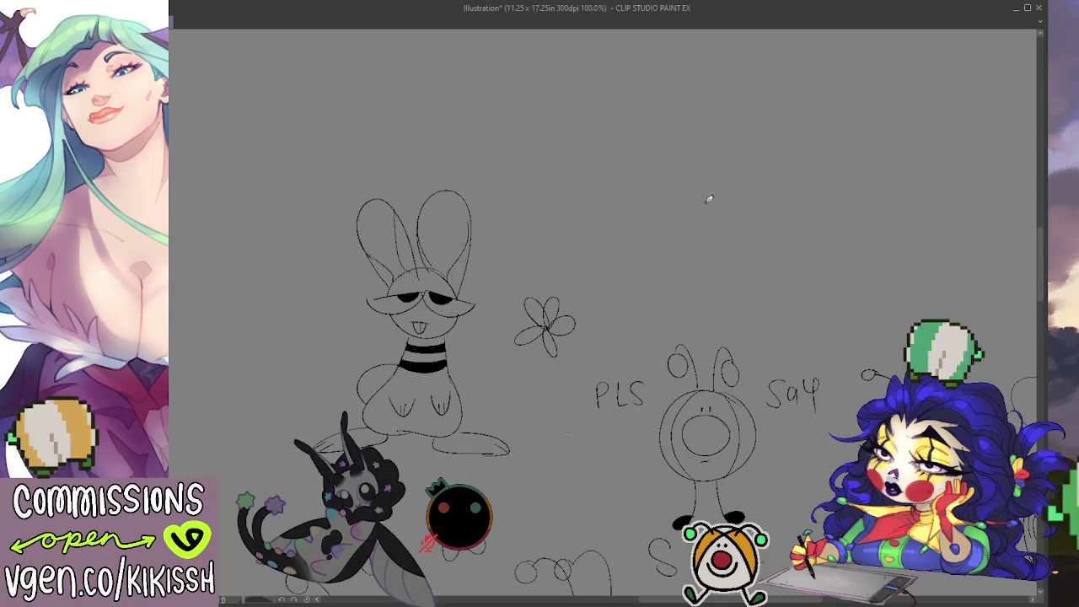
Step: Draw the new bunny's head circle and long right ear, undoing misplaced ear strokes
left_click_drag(743, 184, 717, 177)
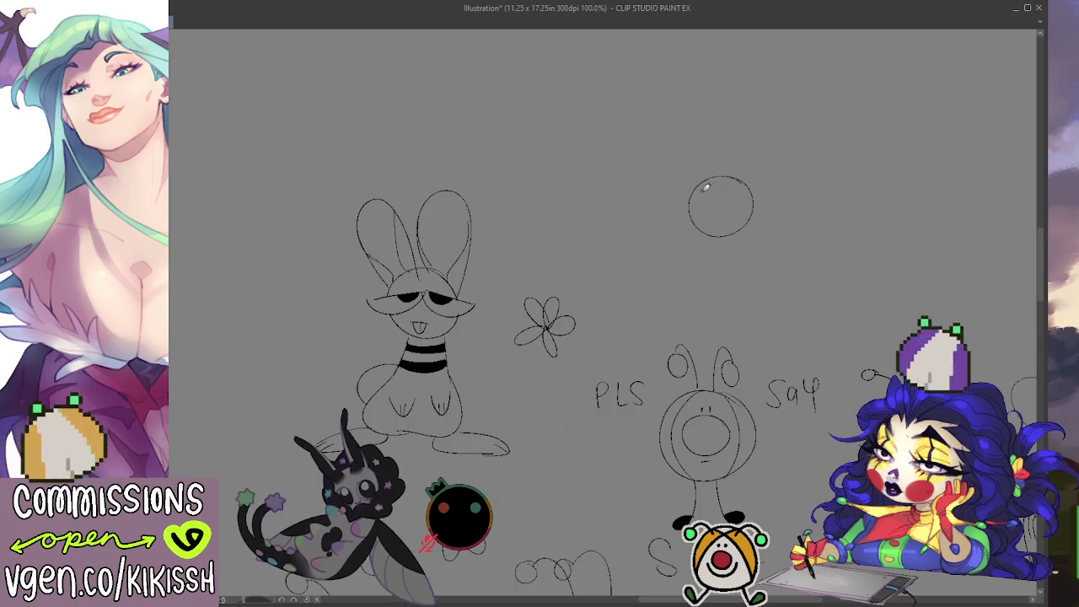
left_click_drag(690, 186, 709, 133)
key("ctrl+z")
mouse_move(710, 177)
left_mouse_down()
mouse_move(701, 85)
mouse_move(689, 190)
mouse_move(741, 111)
mouse_move(749, 185)
left_mouse_up()
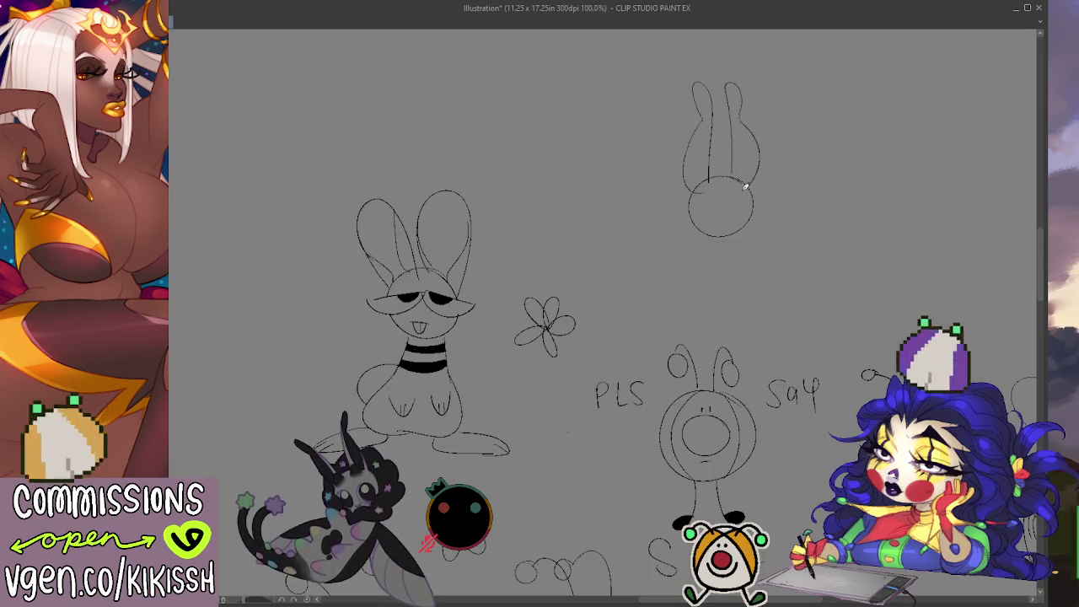
key("ctrl+z")
mouse_move(741, 111)
left_mouse_down()
mouse_move(753, 193)
mouse_move(706, 187)
mouse_move(761, 222)
mouse_move(746, 193)
left_mouse_up()
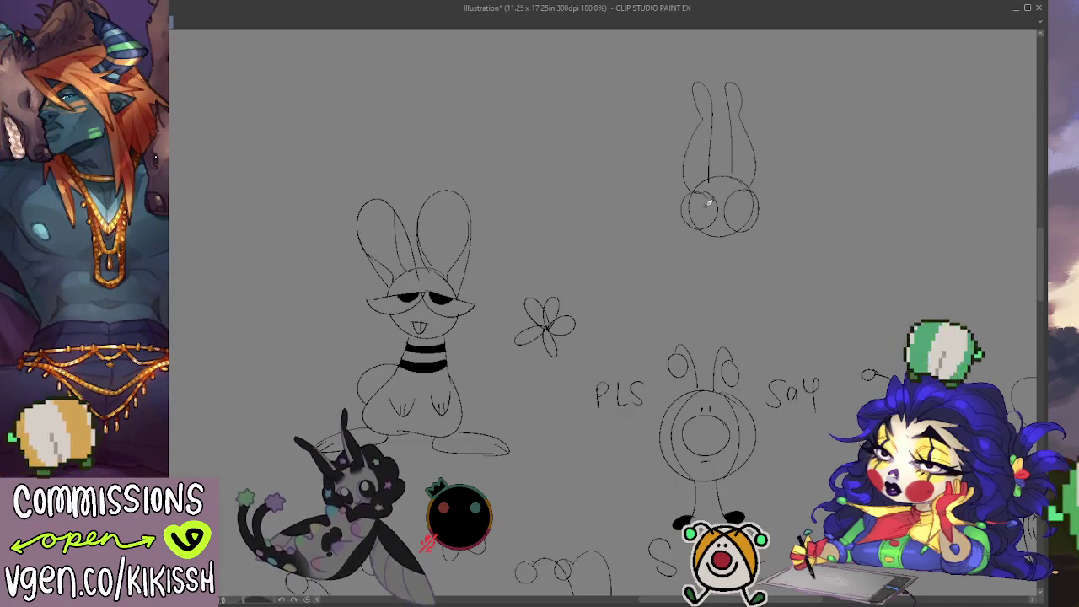
Step: Add a cheek mark, a fluffy outline on both sides, and two inner ear lines
left_click_drag(693, 199, 743, 198)
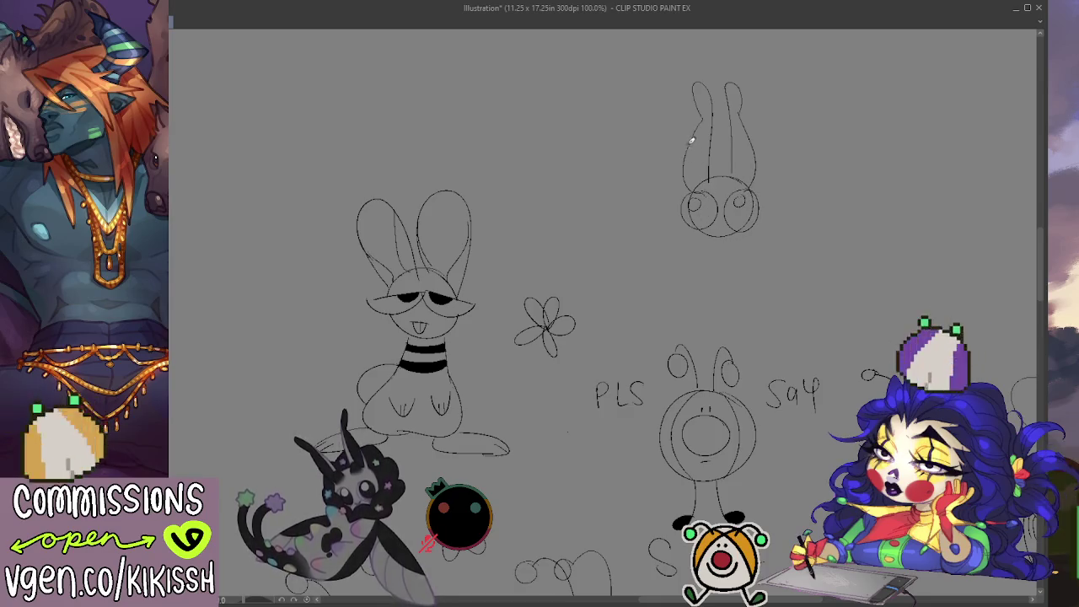
left_click_drag(689, 139, 679, 249)
left_click_drag(748, 240, 781, 156)
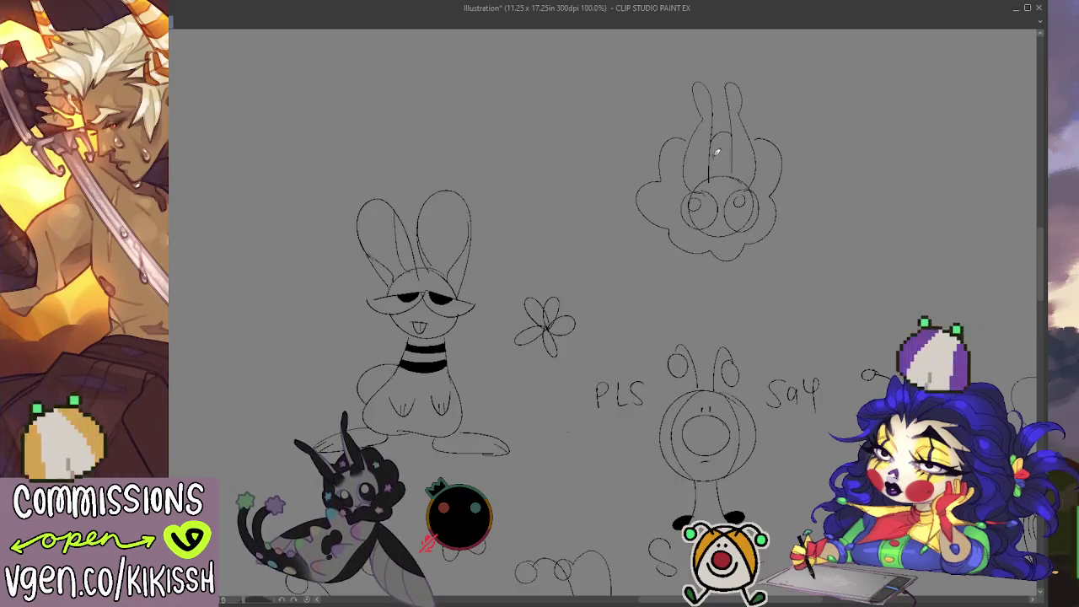
left_click_drag(717, 130, 700, 186)
key("ctrl+z")
left_click_drag(706, 145, 703, 187)
left_click_drag(733, 118, 743, 170)
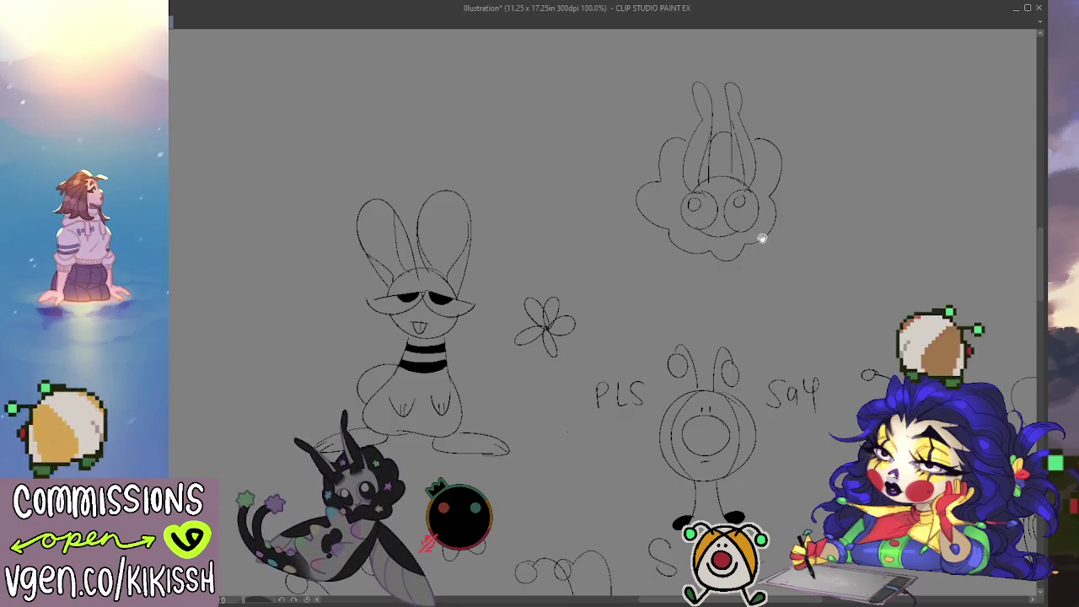
left_click_drag(761, 239, 742, 228)
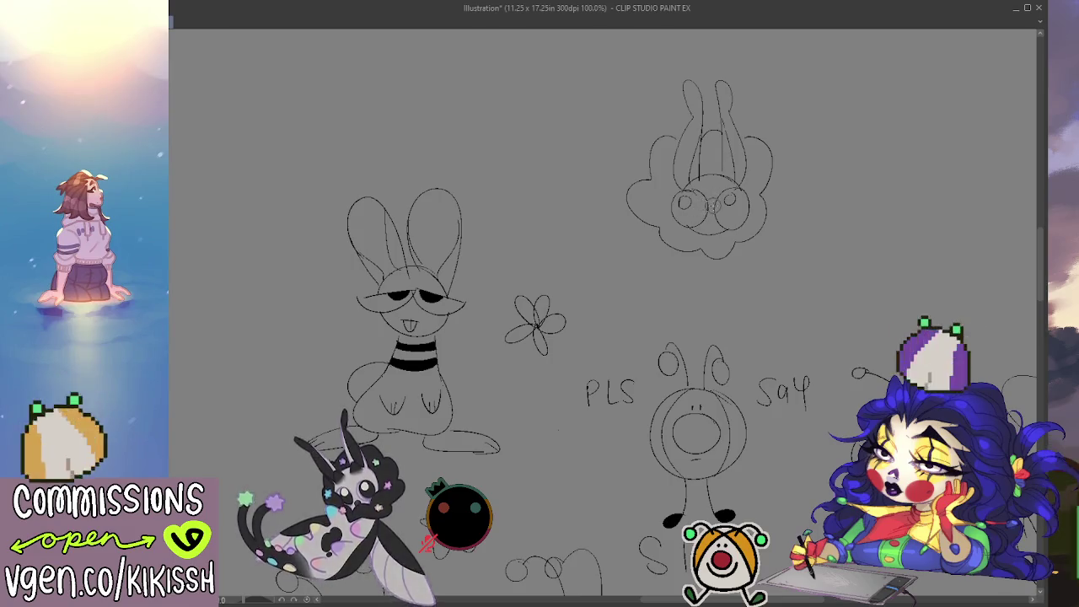
Step: Undo every stroke of the new bunny head and pan down to blank canvas below SIKE
key("ctrl+z")
key("ctrl+z")
key("ctrl+z")
key("ctrl+z")
key("ctrl+z")
key("ctrl+z")
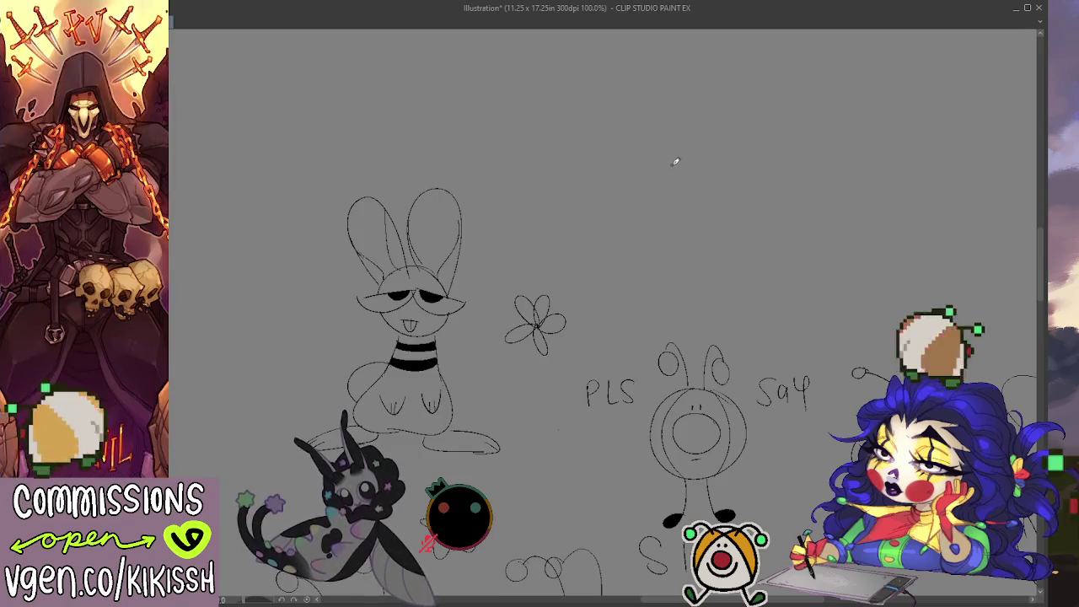
left_click_drag(695, 286, 694, 276)
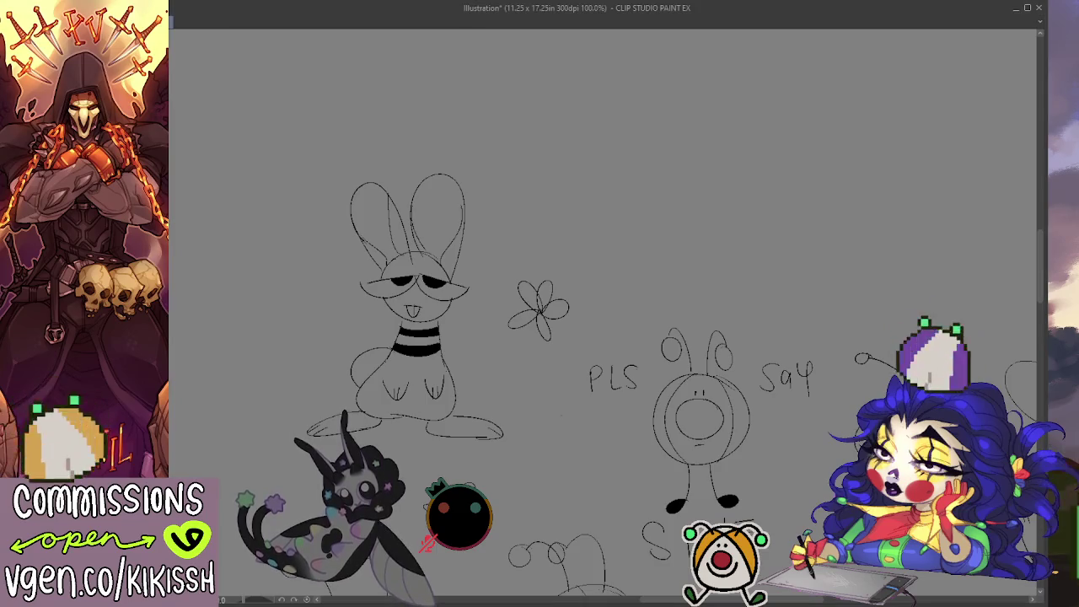
mouse_move(710, 289)
left_mouse_down()
mouse_move(696, 321)
mouse_move(672, 230)
left_mouse_up()
mouse_move(750, 233)
left_mouse_down()
mouse_move(713, 335)
mouse_move(674, 368)
mouse_move(650, 228)
left_mouse_up()
left_click_drag(698, 381, 676, 238)
mouse_move(660, 391)
left_mouse_down()
mouse_move(671, 344)
mouse_move(645, 315)
left_mouse_up()
left_click_drag(649, 362, 652, 317)
left_click_drag(824, 351, 713, 308)
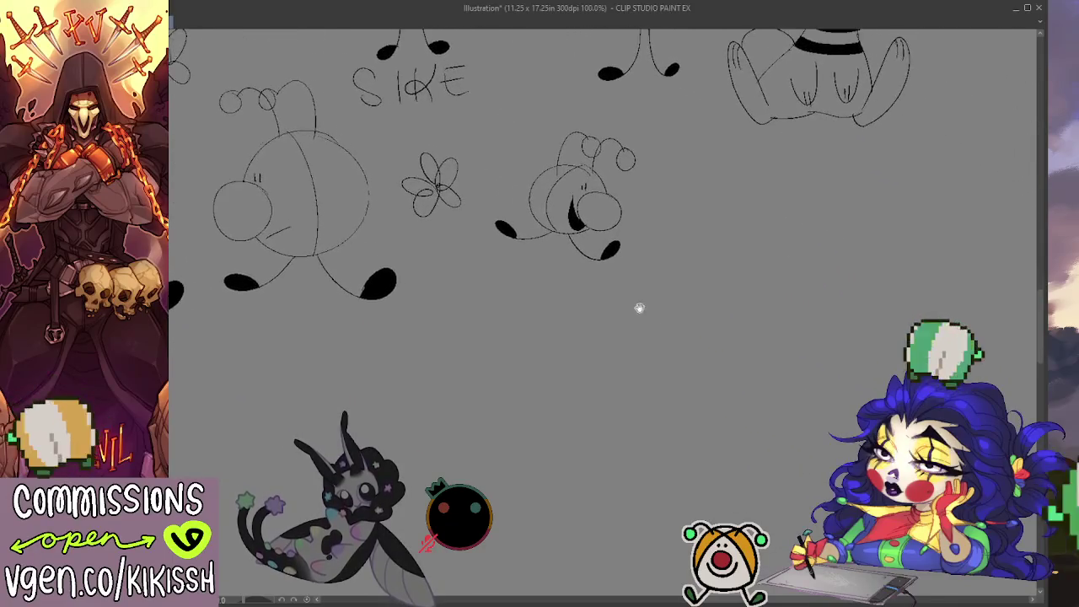